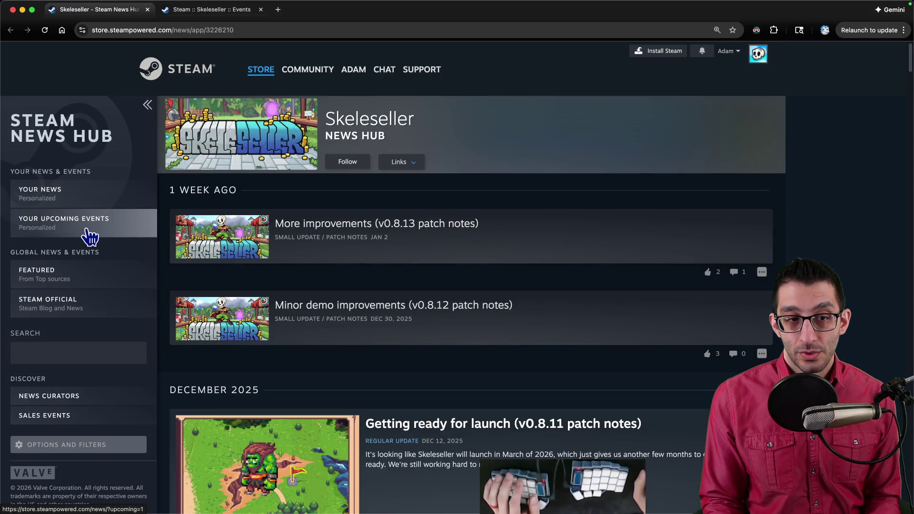
- Scroll through Skeleseller's recent patch-notes posts in the News Hub
scroll(89, 448, down, 5)
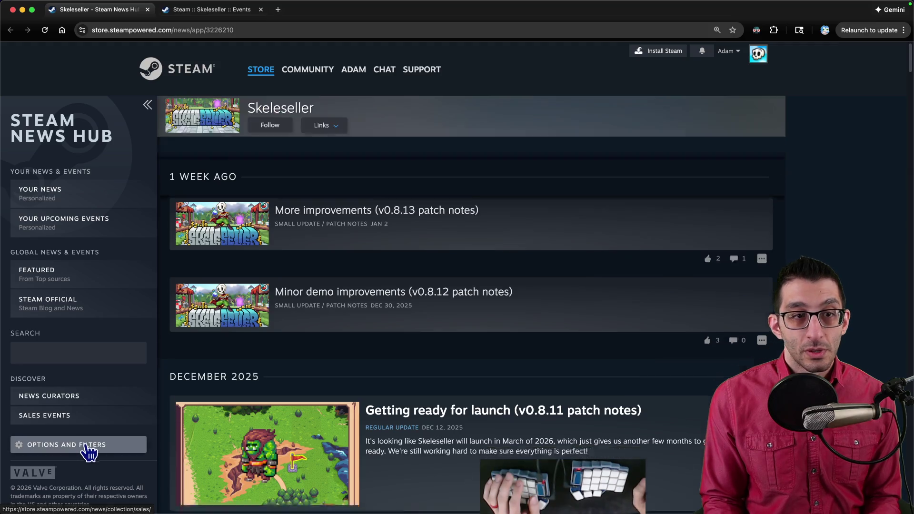
scroll(96, 412, up, 5)
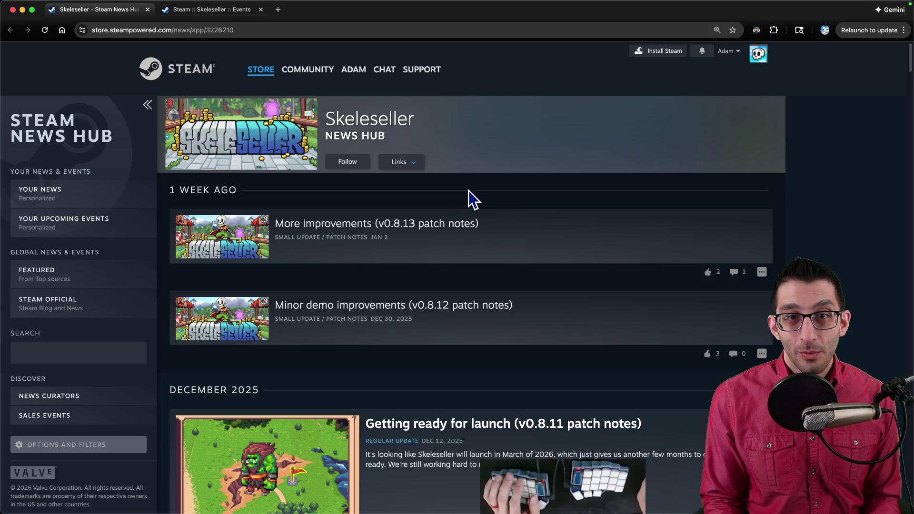
- Move the Events page tab before the News Hub and show the Game Update event types
key(ctrl+Tab)
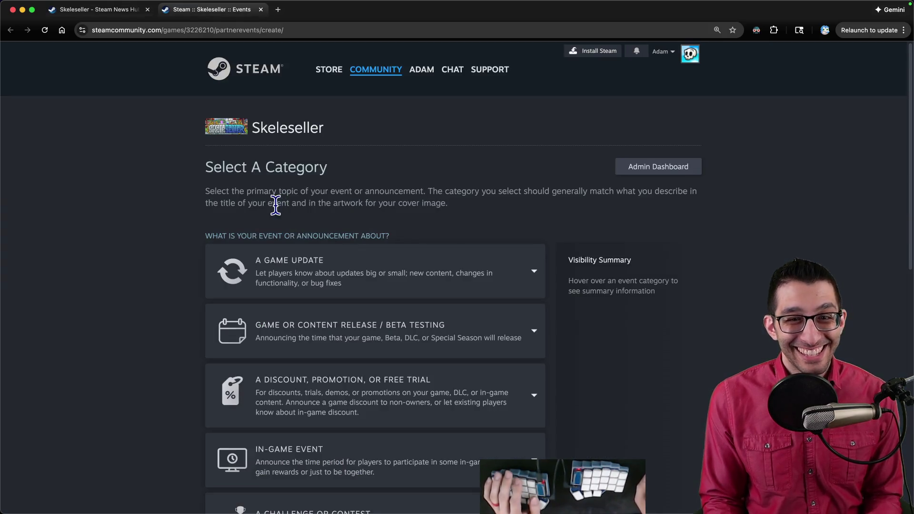
drag(200, 9, 121, 12)
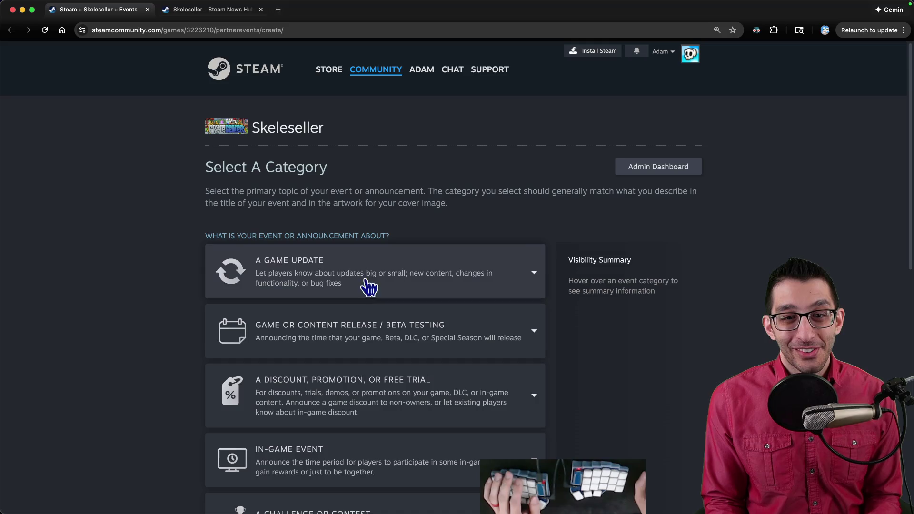
click(367, 287)
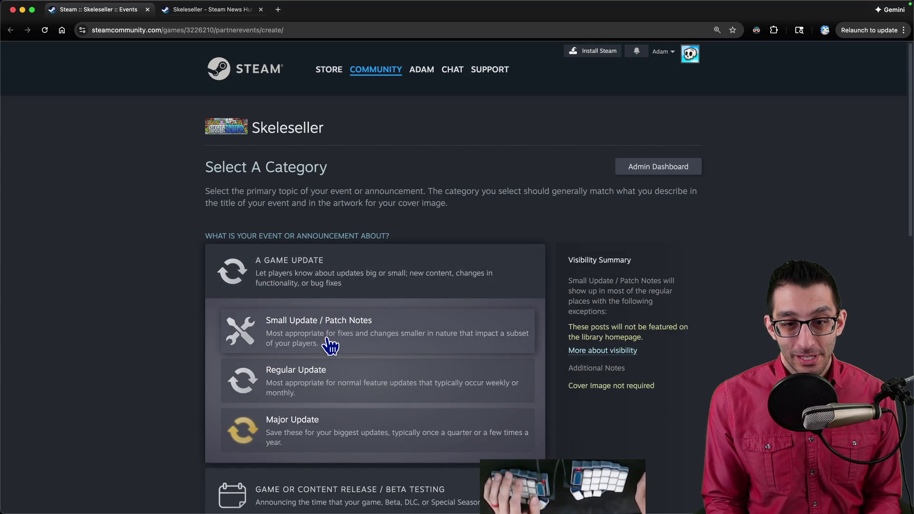
- Copy the 'More improvements (v0.8.13 patch notes)' post title into the Event Title
key(ctrl+Tab)
click(318, 245)
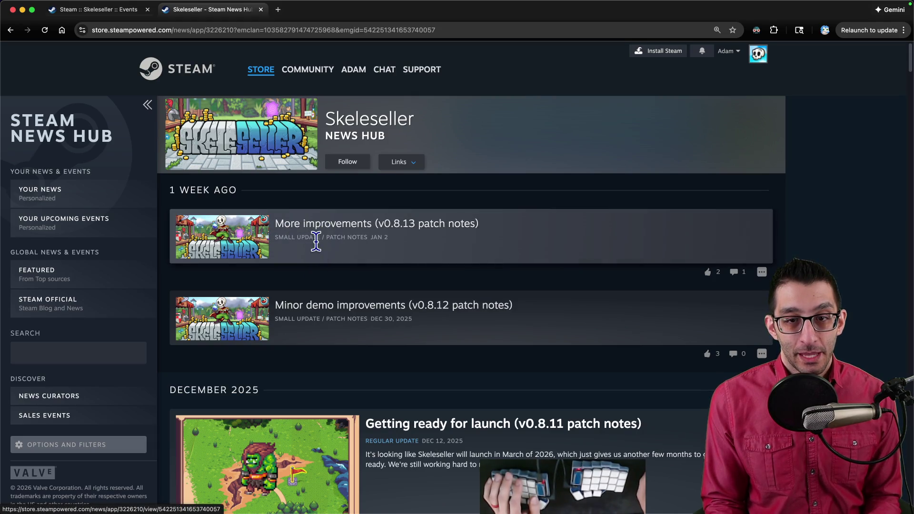
click(384, 145)
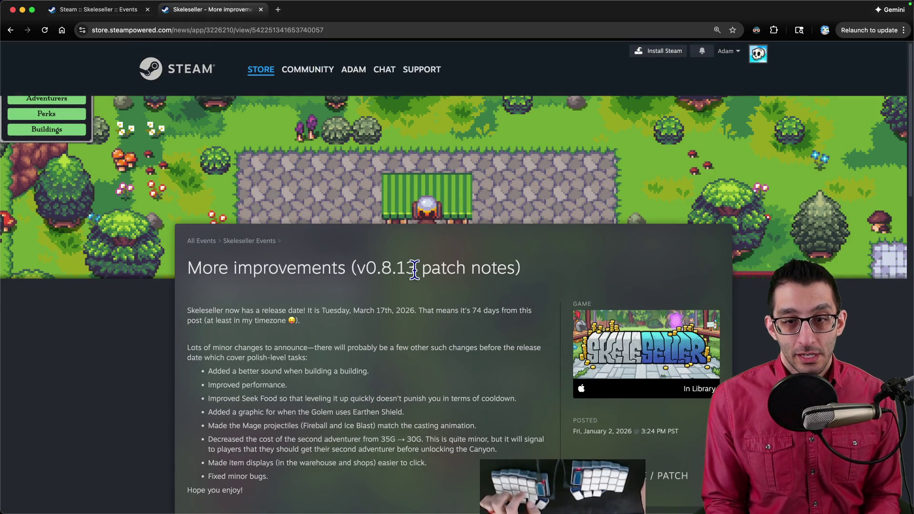
triple_click(415, 267)
key(ctrl+c)
key(ctrl+shift+Tab)
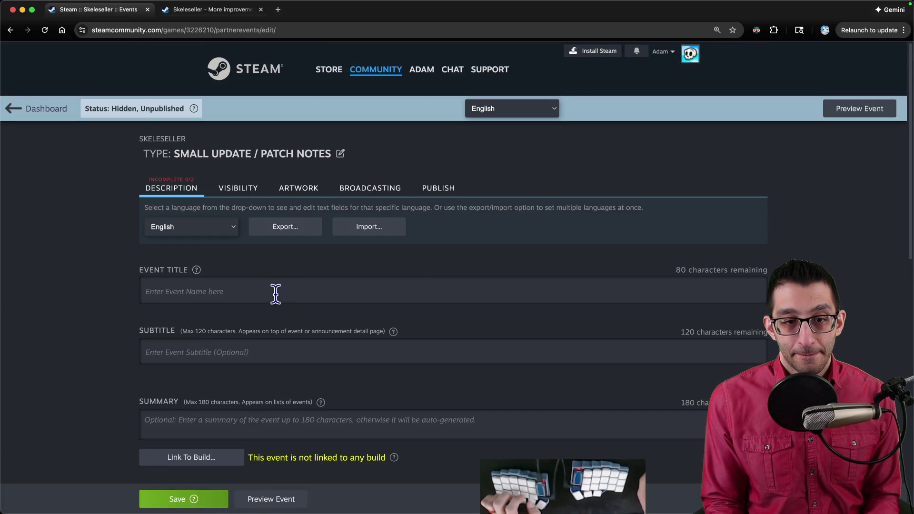
click(273, 292)
key(ctrl+v)
key(super+Tab)
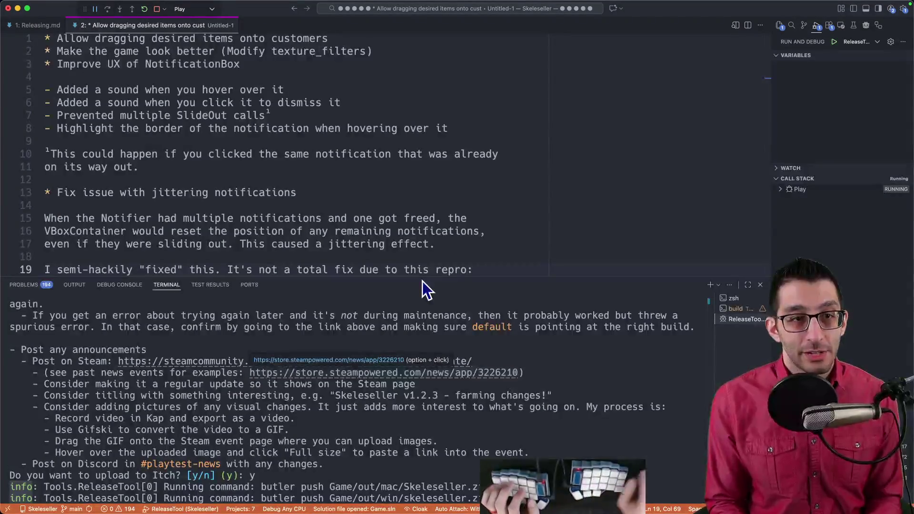
- Hide the VS Code terminal and scroll through the full release notes
key(super+j)
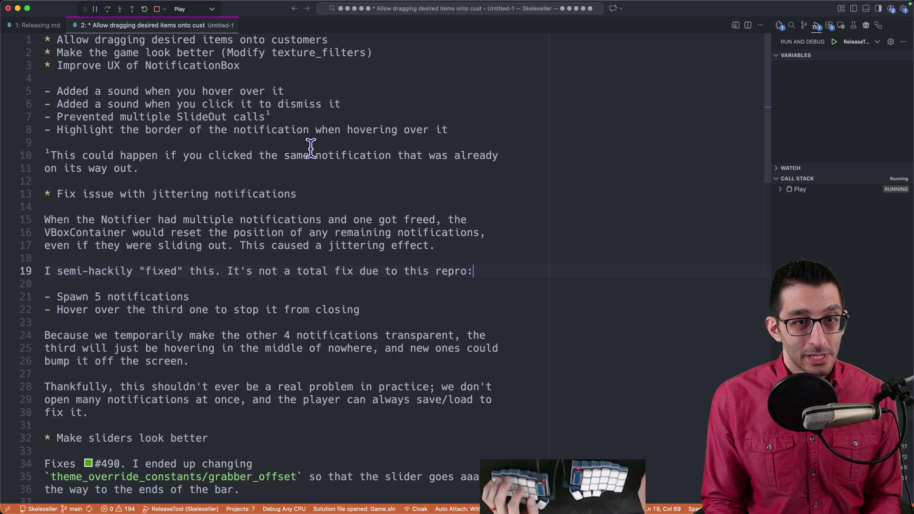
scroll(312, 149, down, 6)
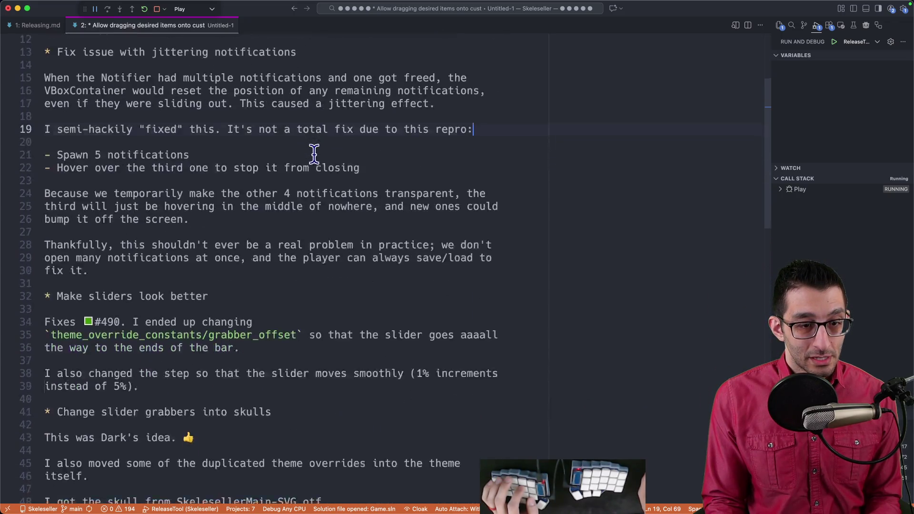
scroll(314, 154, down, 5)
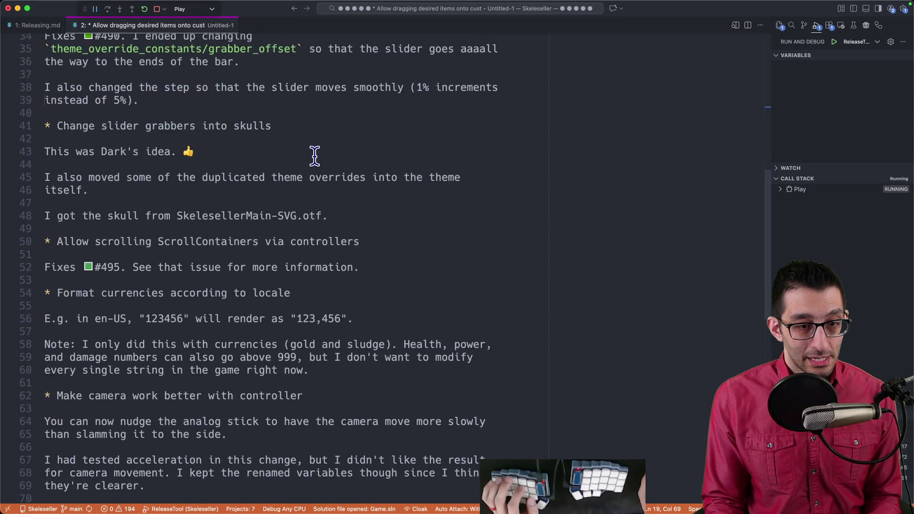
scroll(314, 154, down, 4)
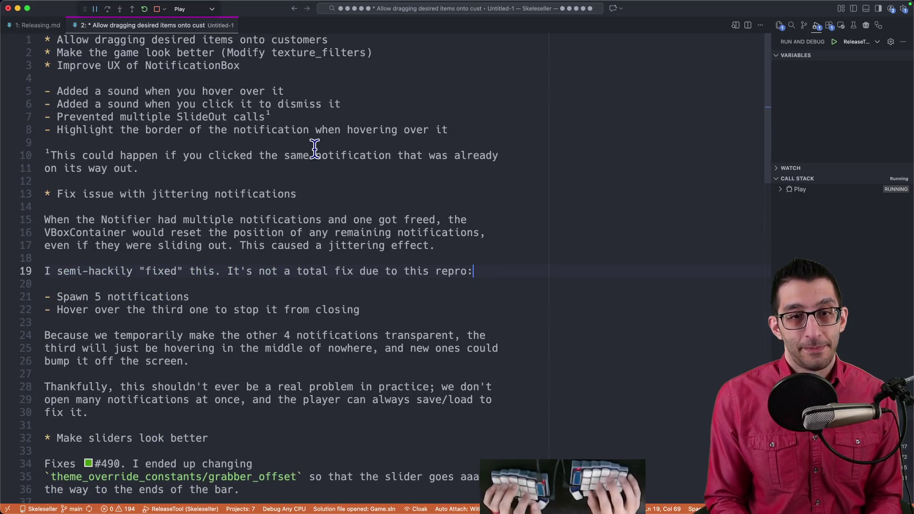
key(super+Tab)
- Retitle the event 'Even more improvements (v0.8.14 patch notes)'
key(Left)
key(alt+shift+Right)
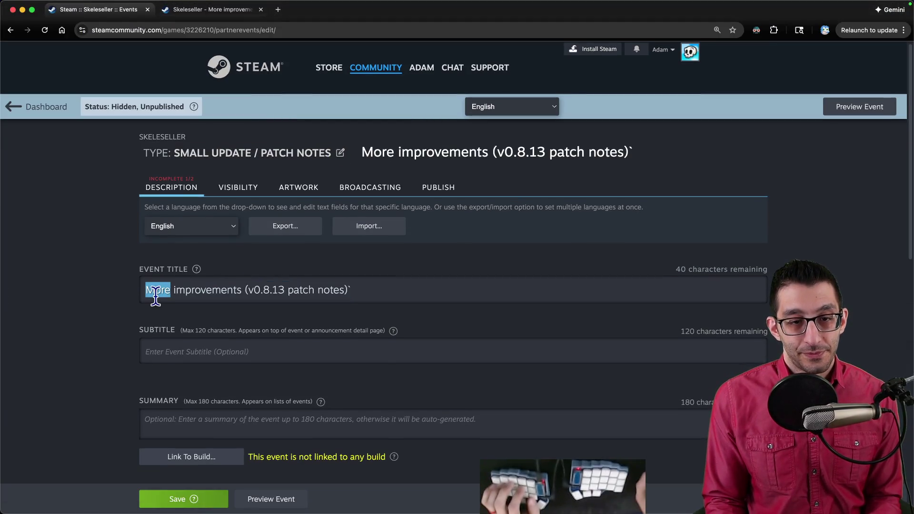
text(Enven m)
key(BackSpace)
key(BackSpace)
key(BackSpace)
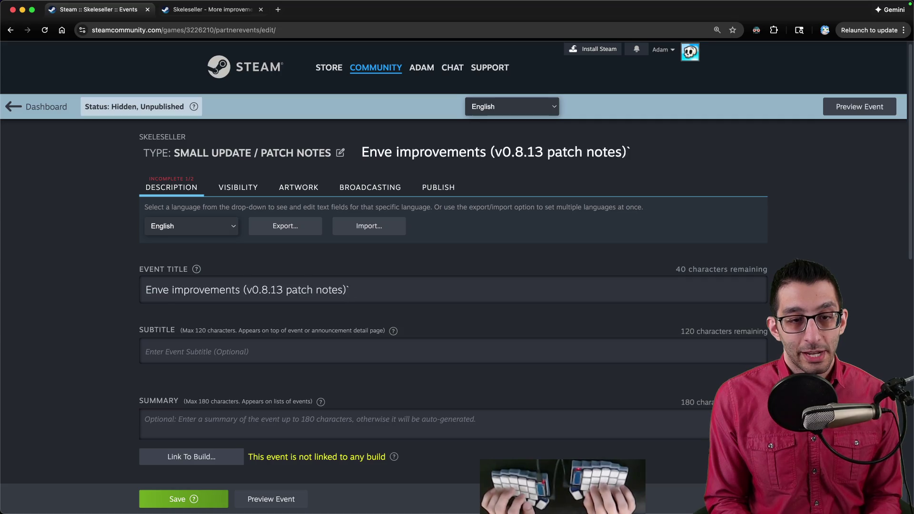
text(ven more)
key(alt+Right)
key(alt+Right)
key(alt+Right)
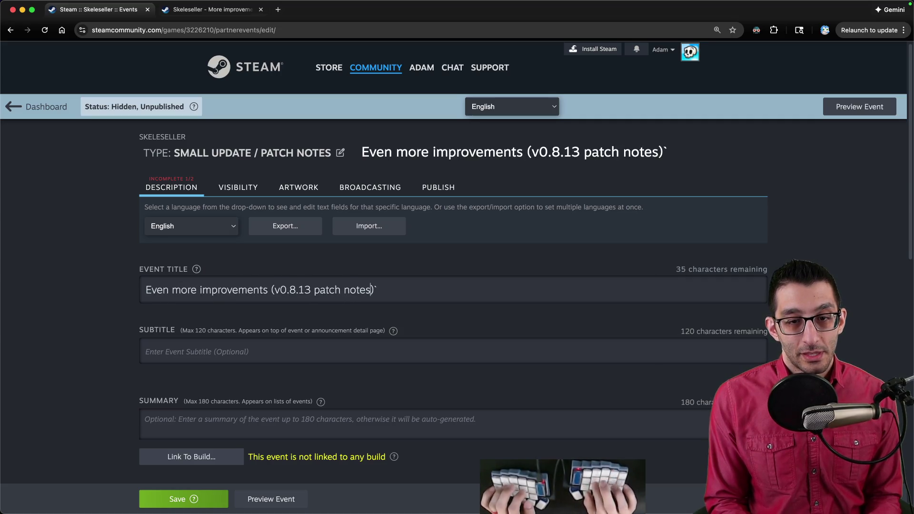
key(BackSpace)
key(BackSpace)
text(4)
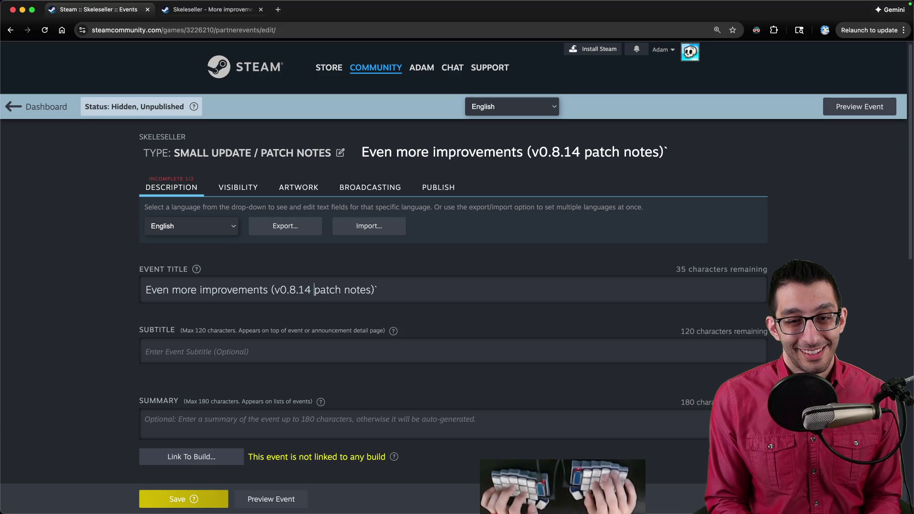
key(End)
key(BackSpace)
- Review the previous v0.8.13 post's page for comparison with the draft
scroll(173, 153, down, 3)
key(ctrl+Tab)
scroll(375, 280, down, 6)
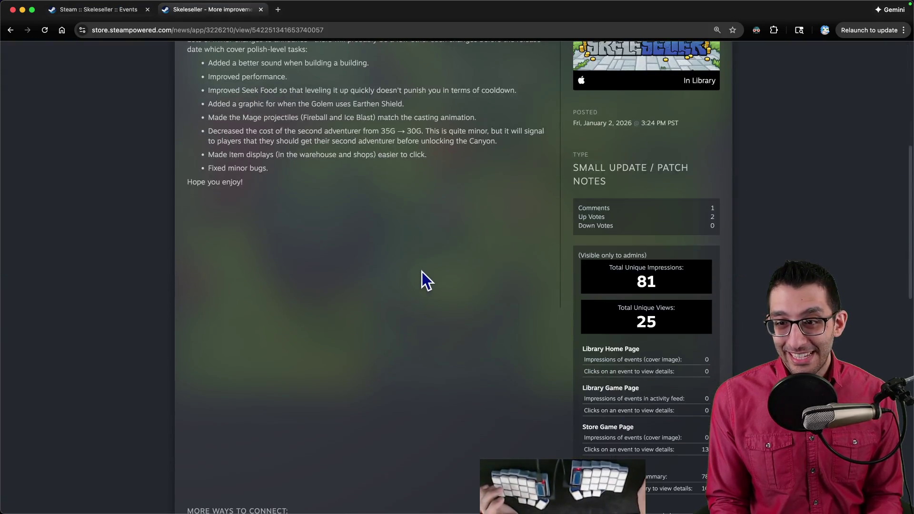
key(ctrl+shift+Tab)
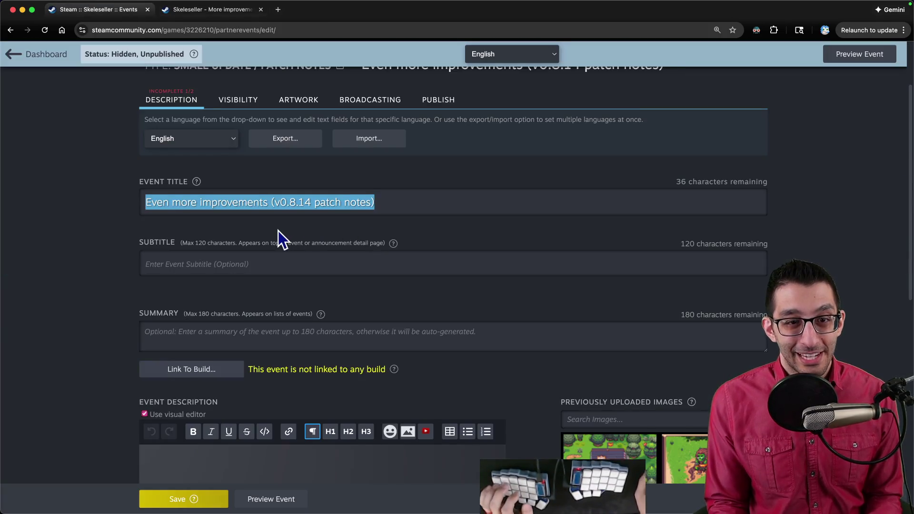
scroll(278, 230, up, 1)
scroll(238, 268, down, 3)
- Paste all the release notes from VS Code into the Event Description
click(249, 336)
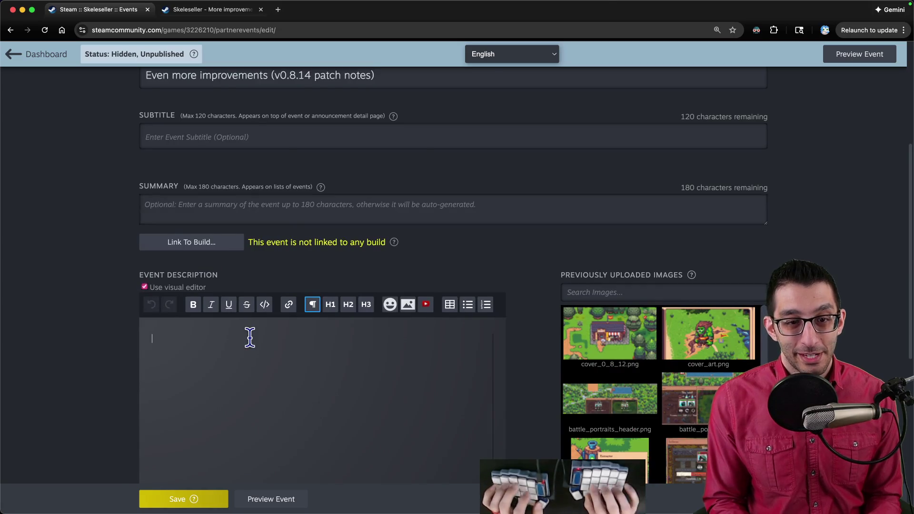
key(super+Tab)
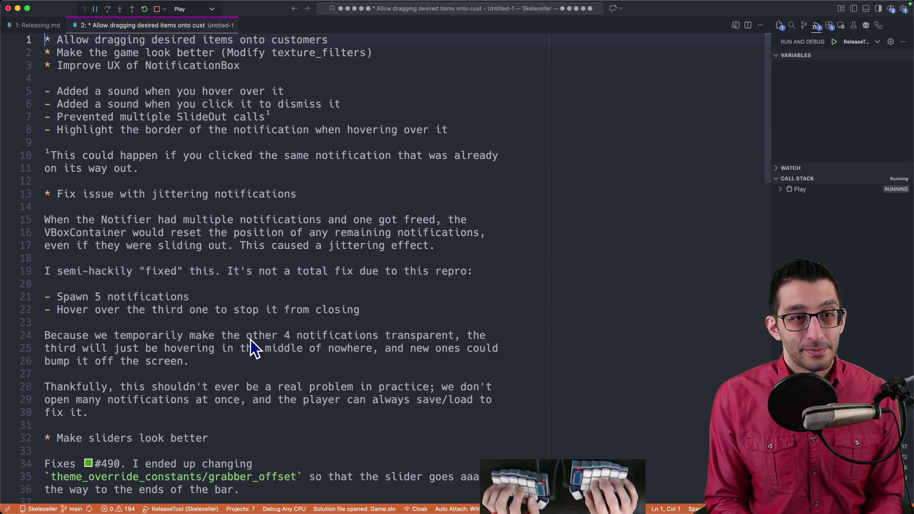
key(ctrl+a)
key(ctrl+c)
key(super+Tab)
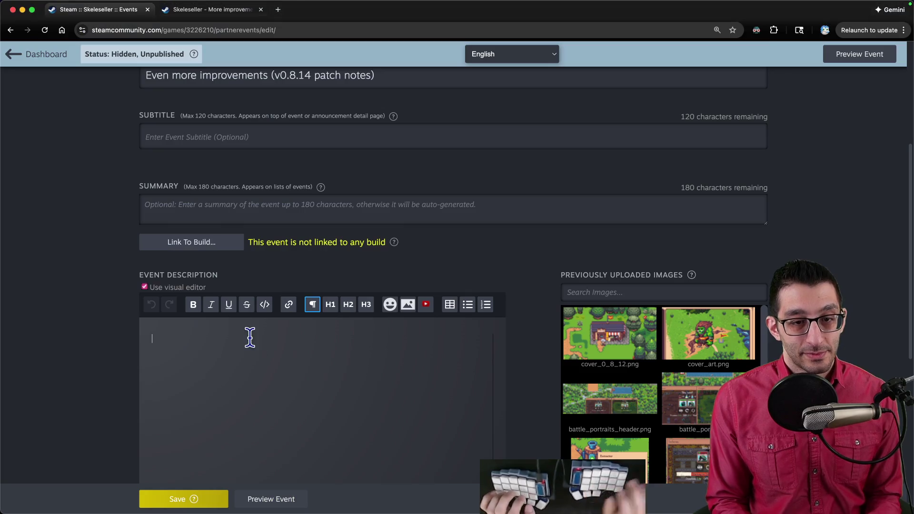
key(super+v)
scroll(238, 286, up, 15)
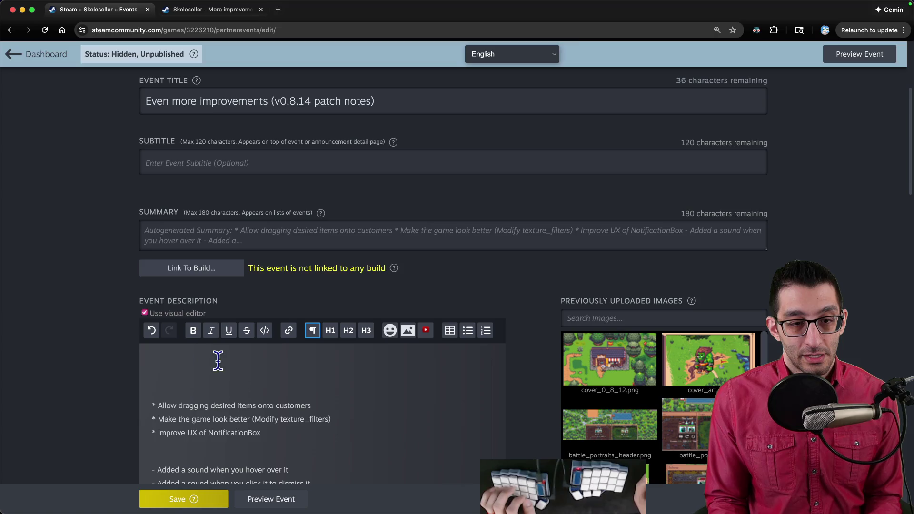
- Add an intro line about small changes and a bullet on dragging items onto customers
click(200, 366)
text(Lots of smal)
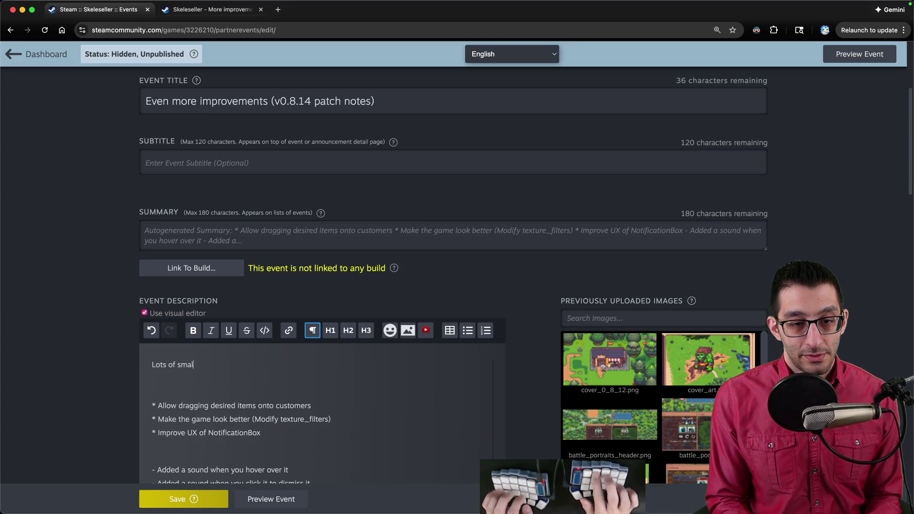
text(ice changes here)
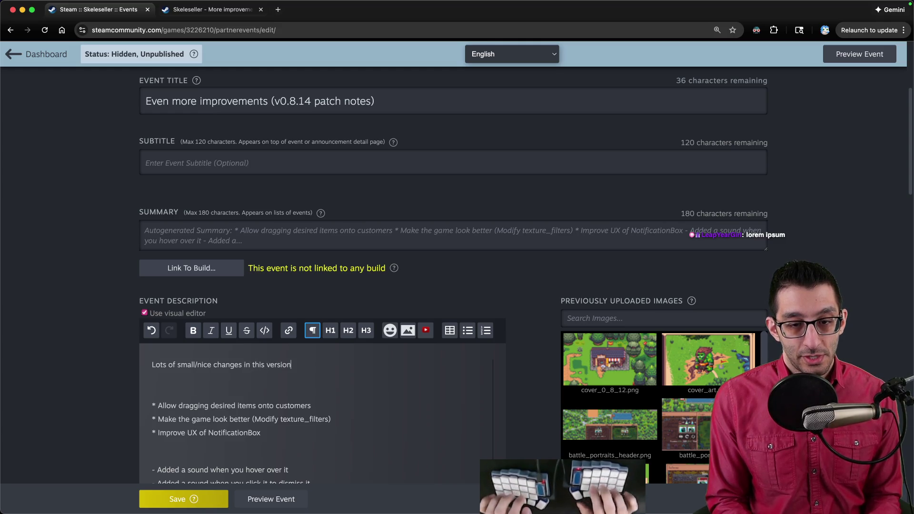
text(:)
key(Return)
click(468, 330)
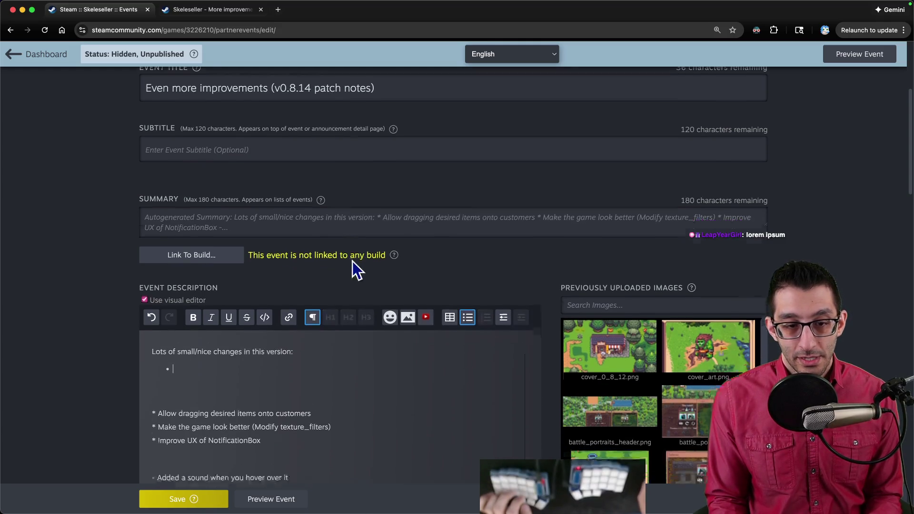
scroll(352, 262, down, 3)
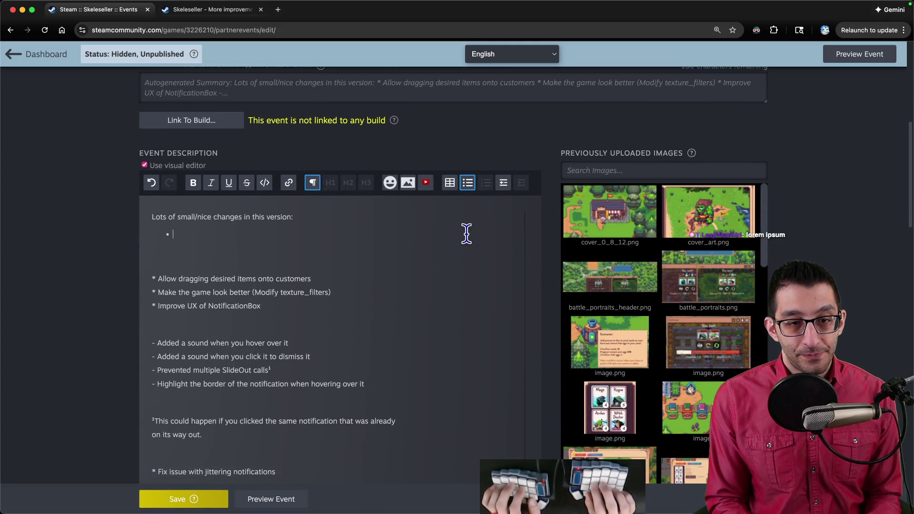
text(You can now drag items that customers dir)
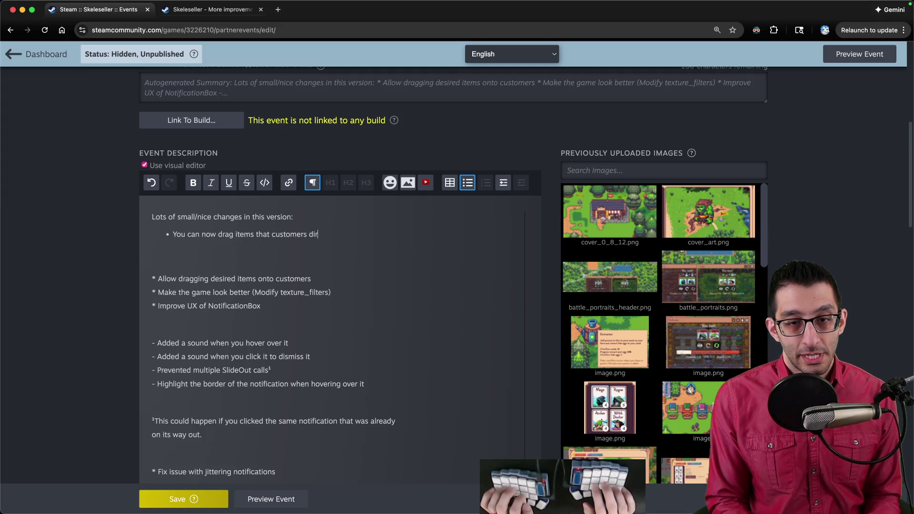
text(ectly )
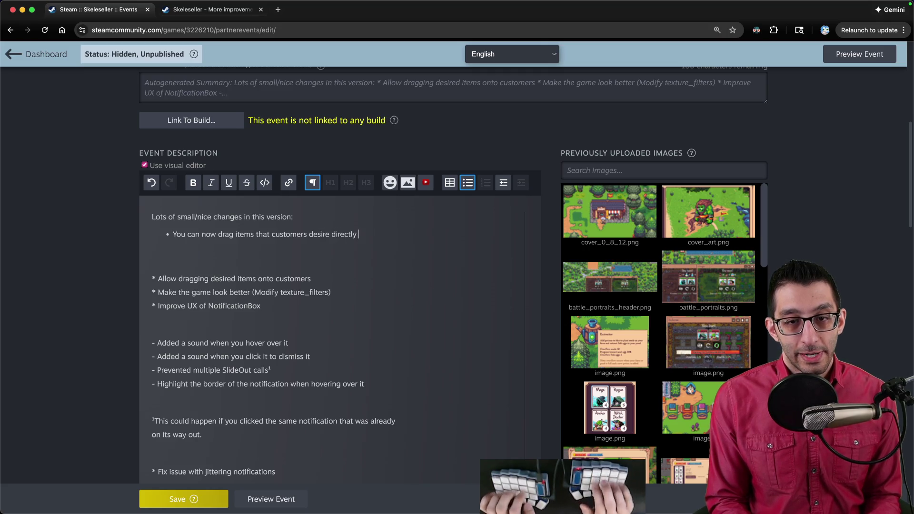
text(omers. Th)
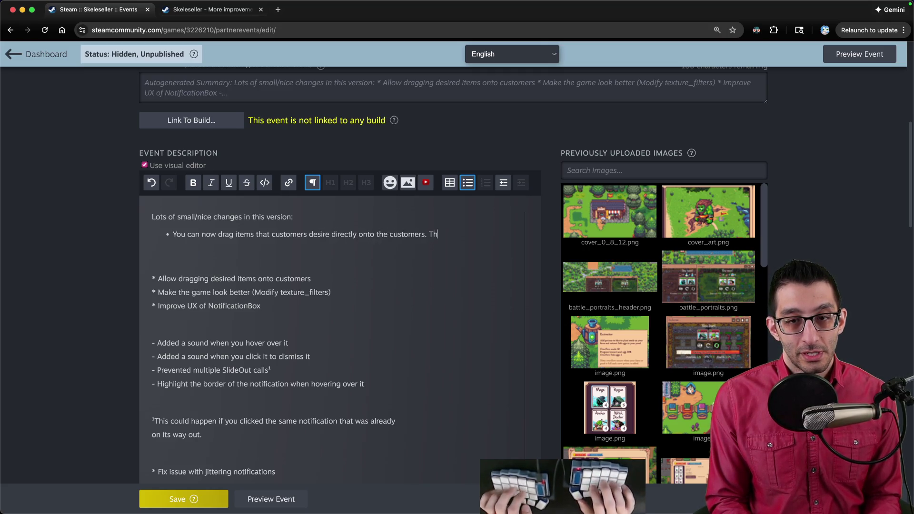
text(is had been a point of fru)
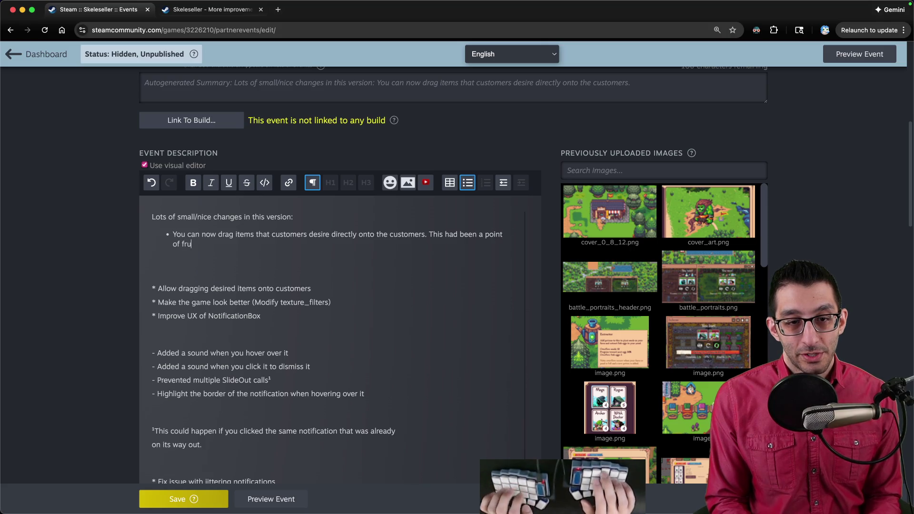
text(r a while. 😅)
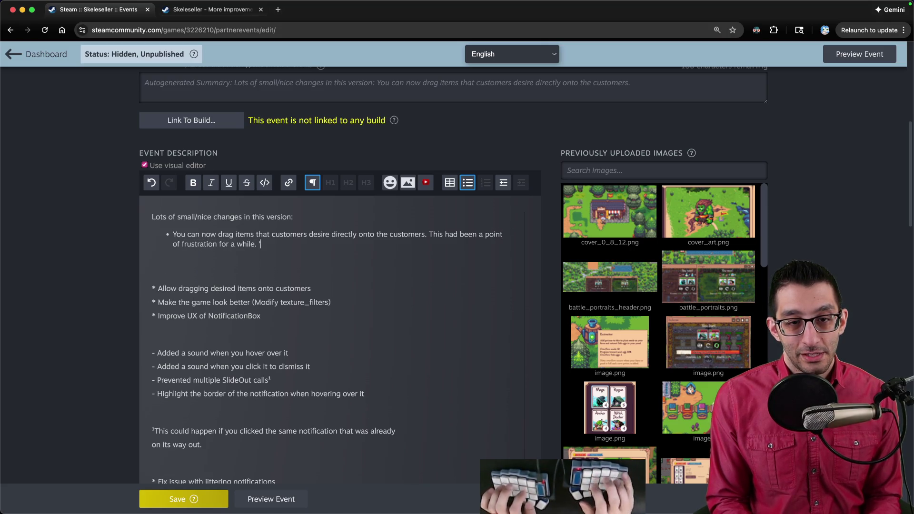
- Add bullets on crisper pixel art and text, and on notification sounds and hover color
key(Return)
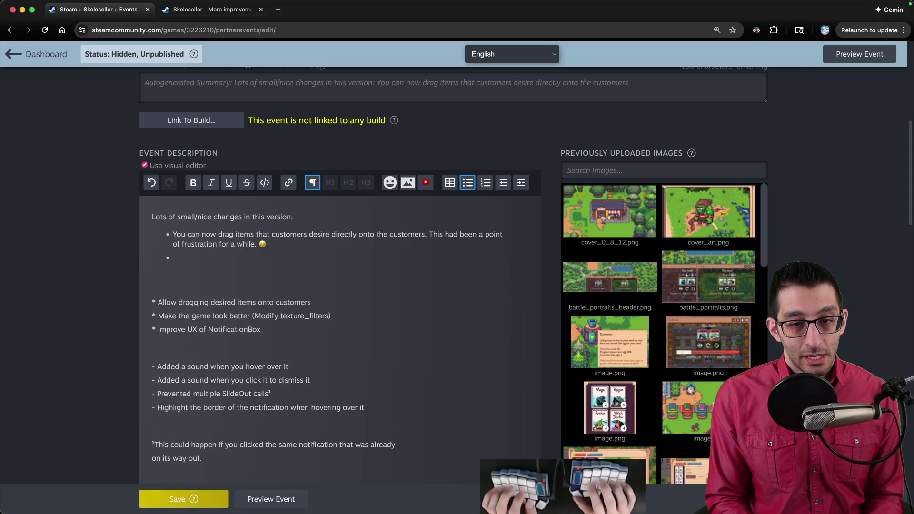
text(The game should look slightly better overall)
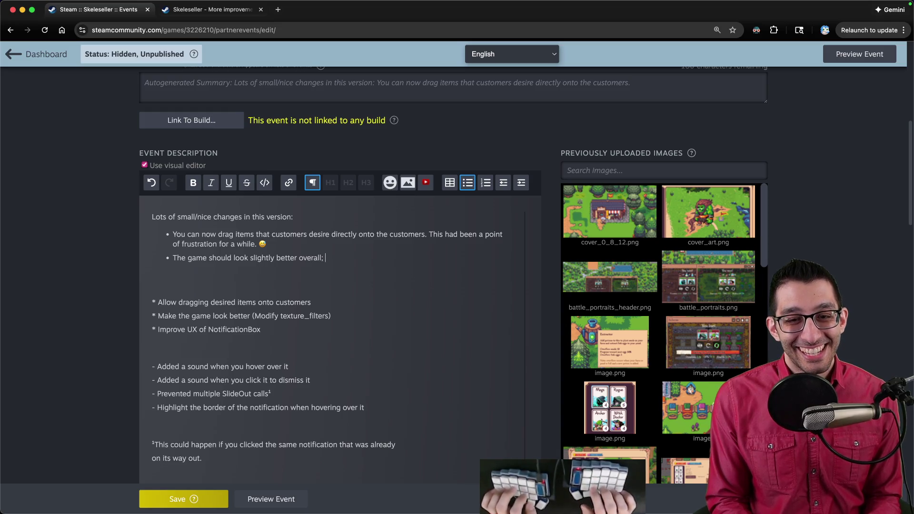
text(; the proper fi)
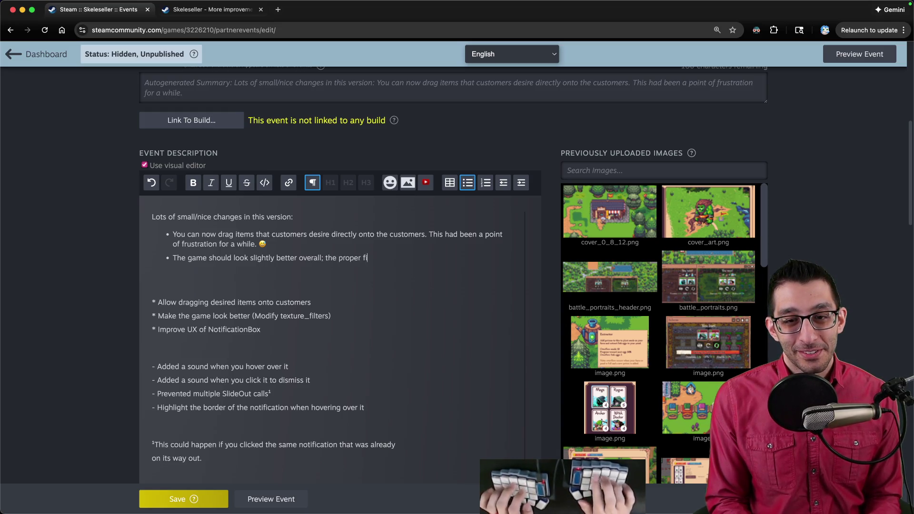
text(lters have been applied to)
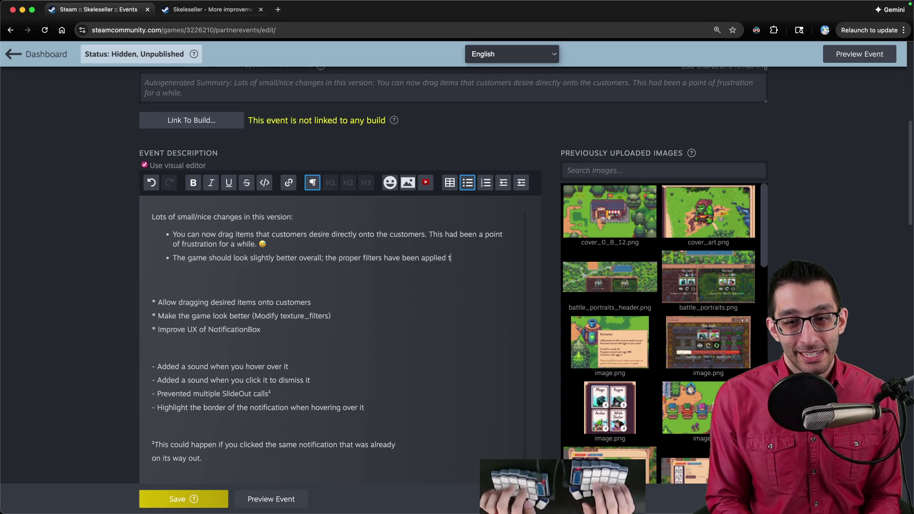
text( text and buttons)
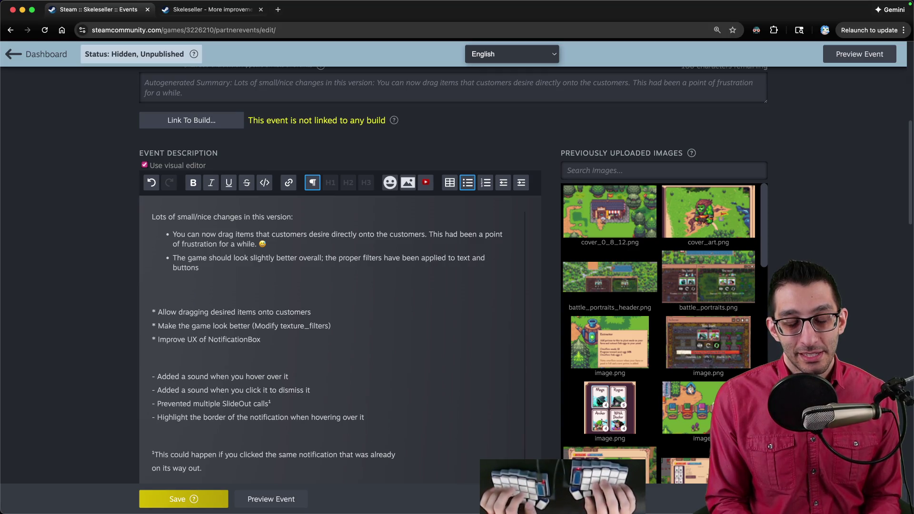
text( such that pl)
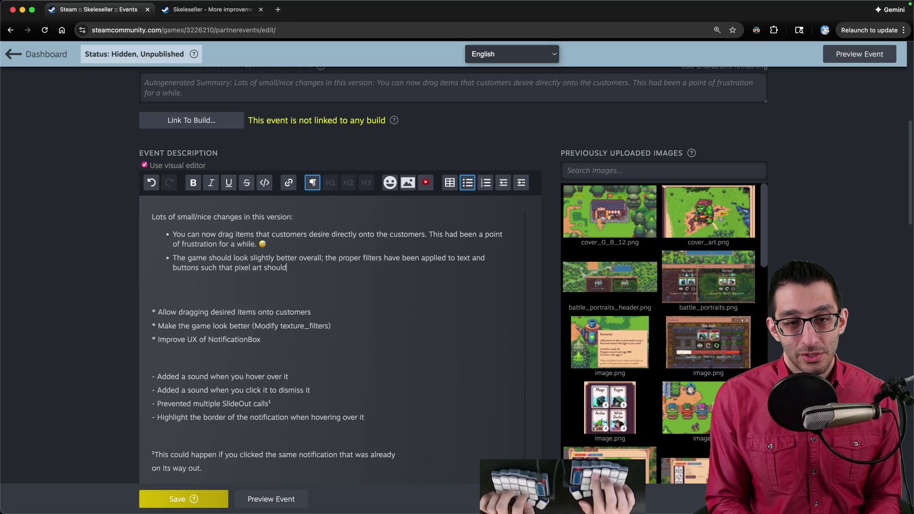
key(BackSpace)
key(BackSpace)
key(BackSpace)
text(both pixel art and text )
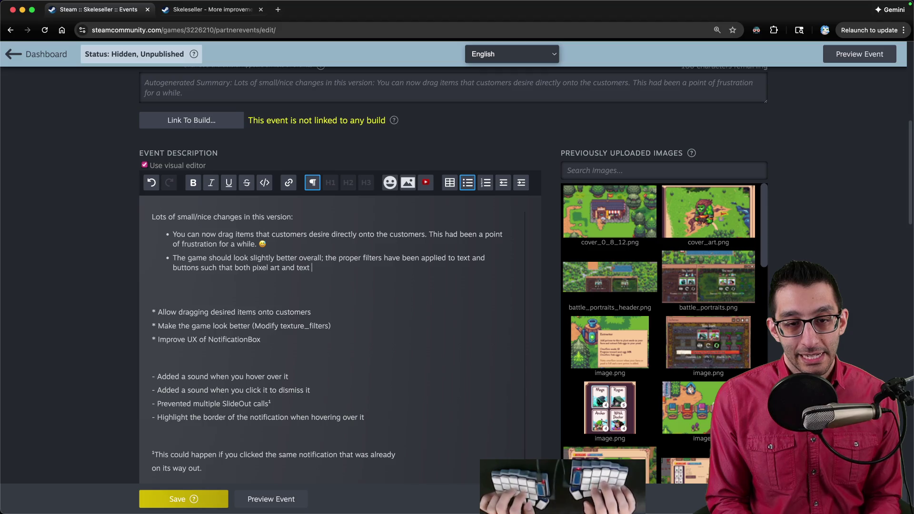
text(should look crisp.)
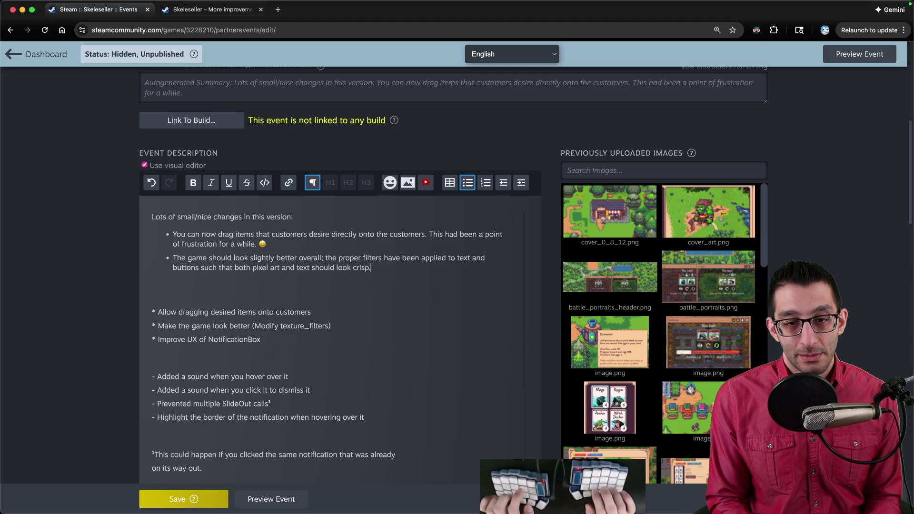
key(Return)
text(Notifications)
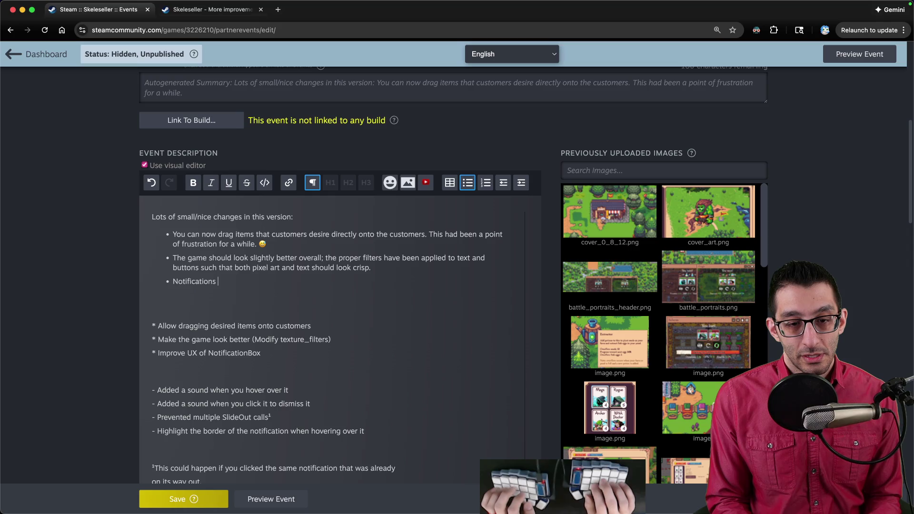
text(now have sounds, )
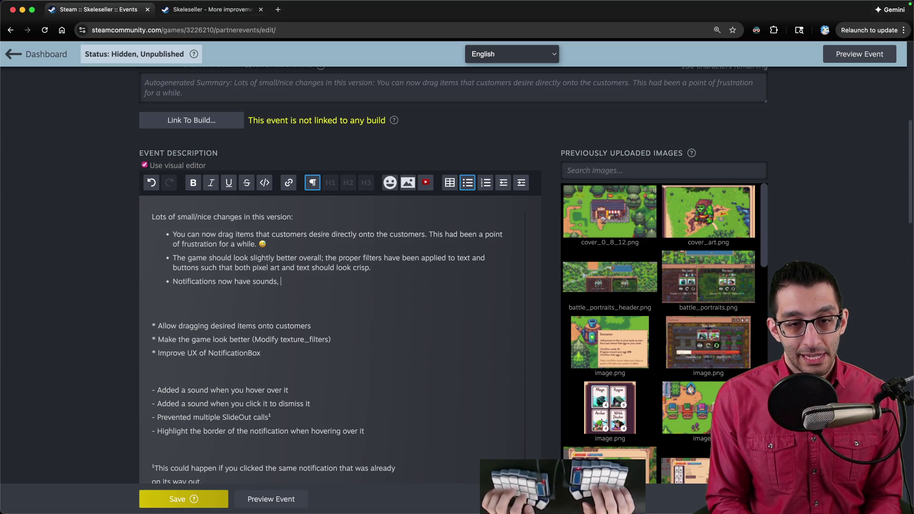
text(a hover color, and no l)
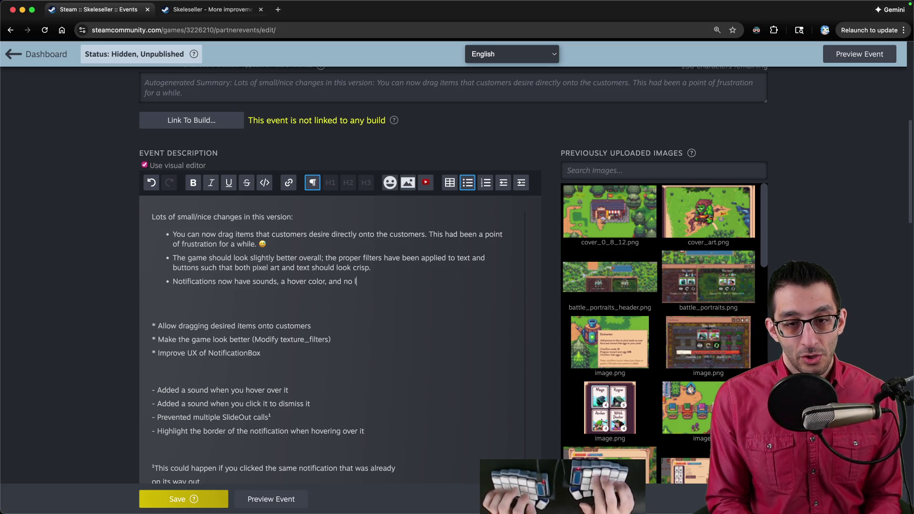
text(onger "jitter")
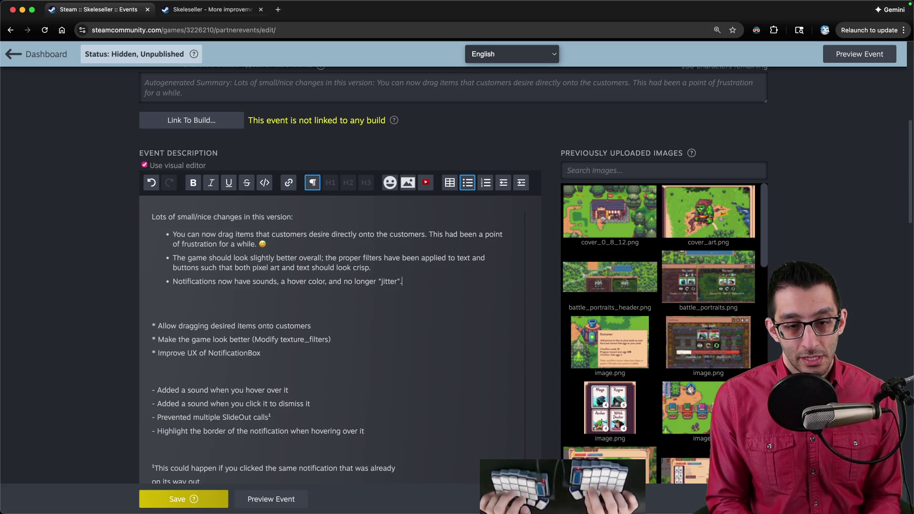
text( when dismissed)
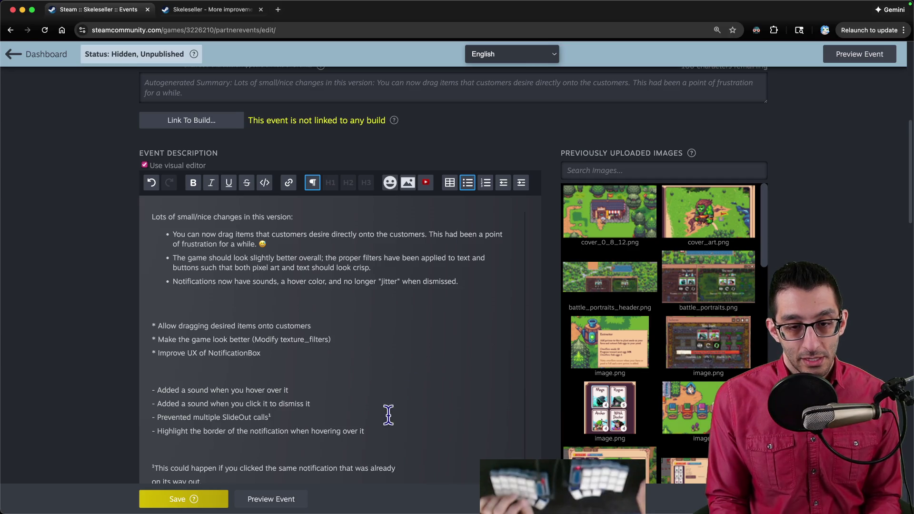
- Delete the raw dragging and notification commit notes, including the jitter fix and repro steps
drag(387, 433, 370, 313)
key(BackSpace)
key(Delete)
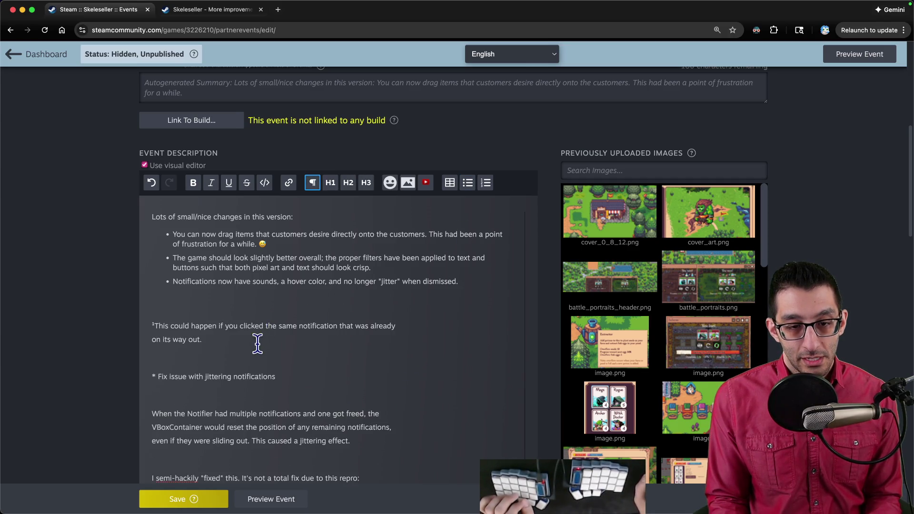
drag(255, 342, 263, 312)
key(BackSpace)
key(Delete)
drag(272, 395, 246, 298)
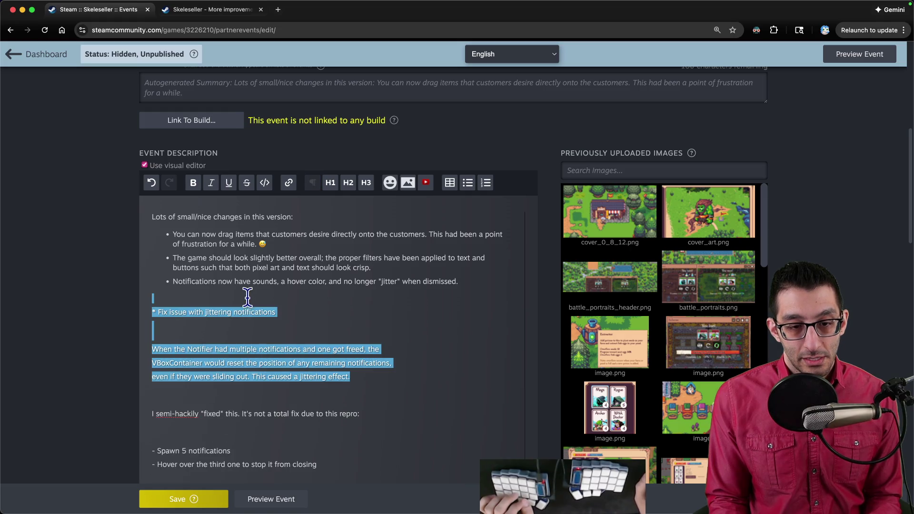
key(BackSpace)
drag(241, 336, 247, 305)
key(BackSpace)
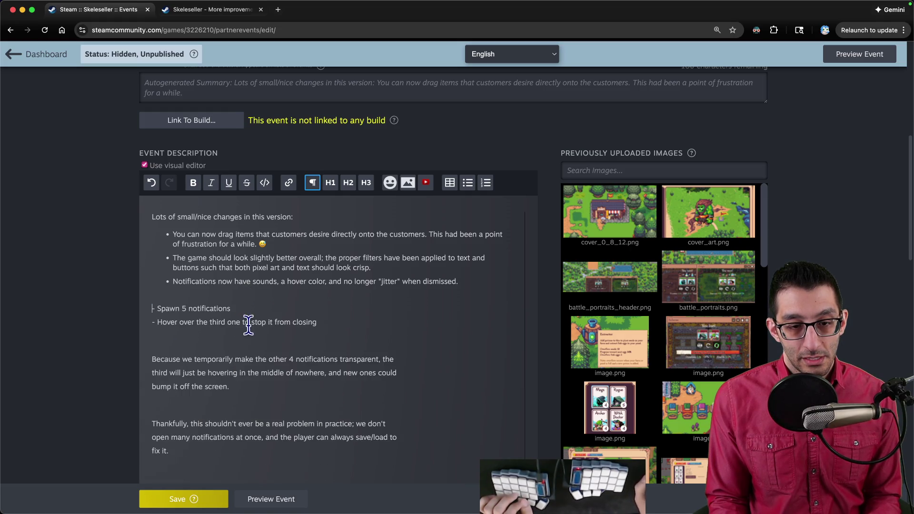
drag(245, 392, 239, 295)
key(BackSpace)
drag(233, 347, 224, 296)
key(BackSpace)
- Add a bullet 'Sliders now have cute skulls on them' with a skull emoji
click(480, 282)
key(Return)
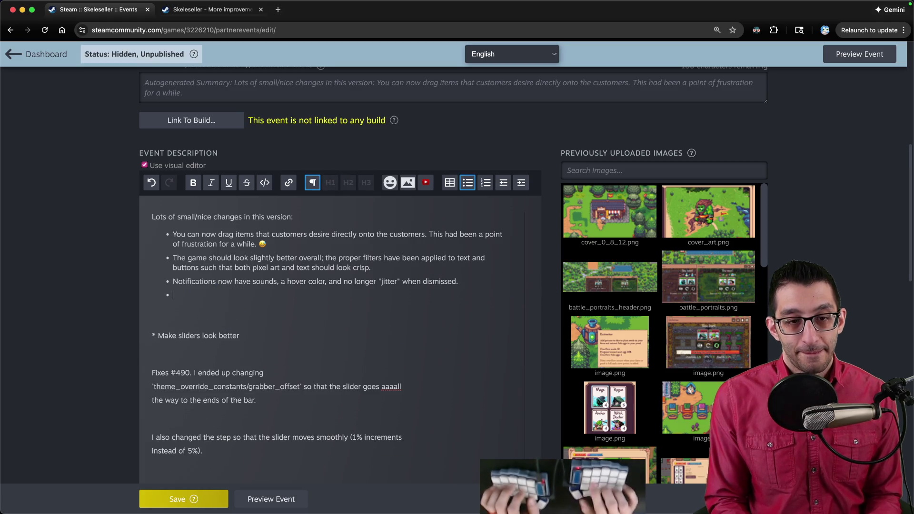
text(Sliders)
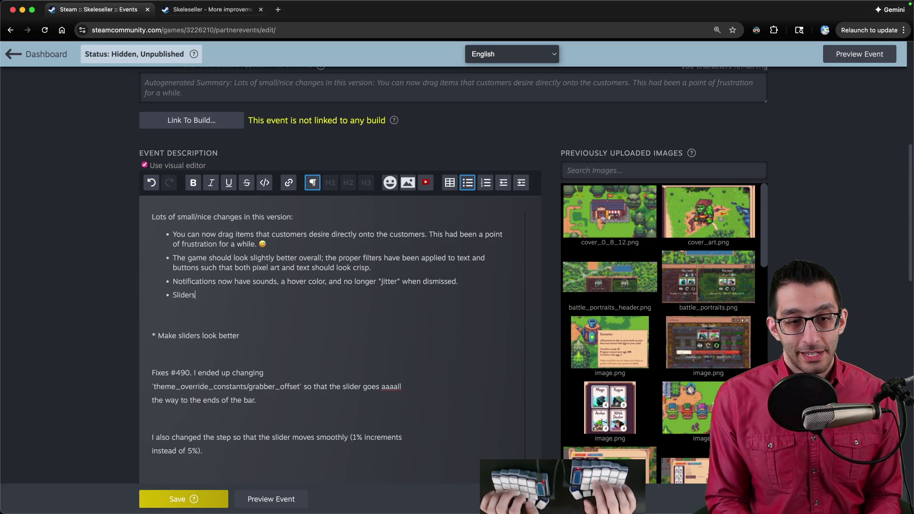
text( now have cute skul)
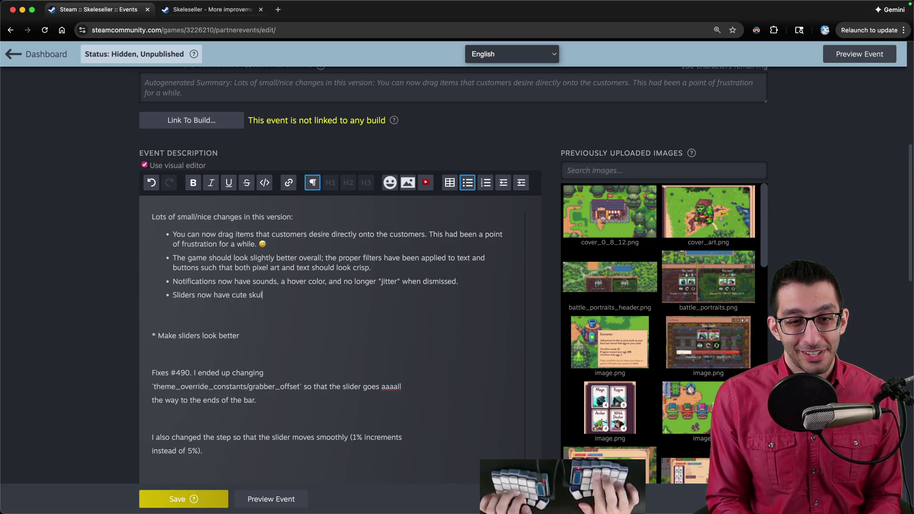
text(ls on them. 'skull:)
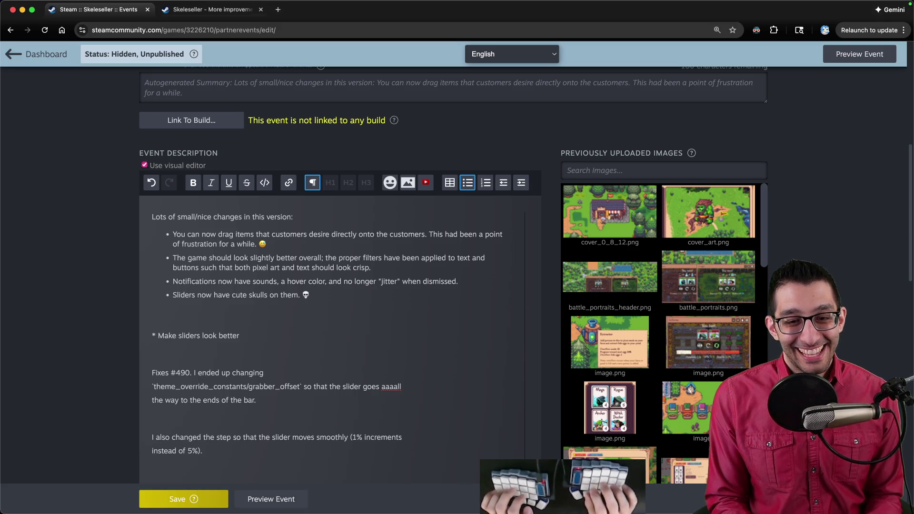
- Delete the raw slider notes and start a new bullet below the sliders one
click(152, 348)
mouse_move(311, 437)
mouse_down()
mouse_move(153, 437)
mouse_move(152, 322)
mouse_up()
key(BackSpace)
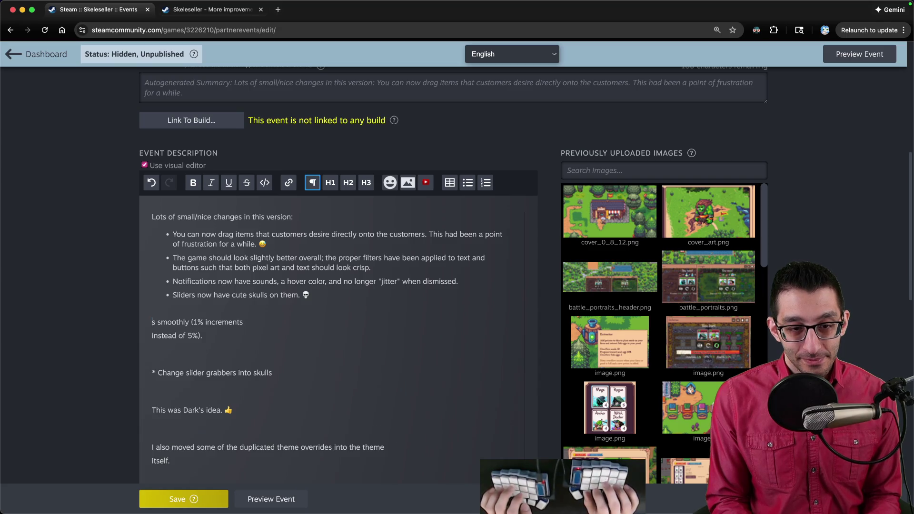
key(shift+Up)
key(shift+Up)
key(BackSpace)
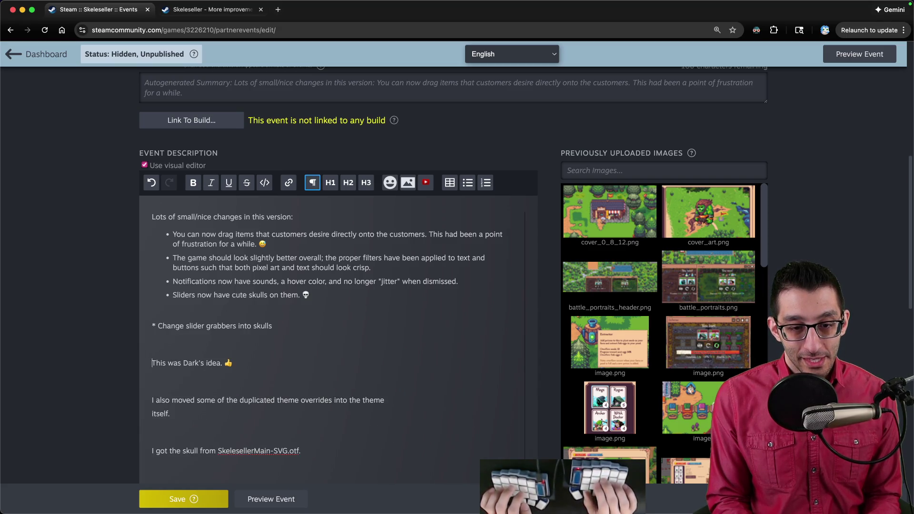
key(shift+Up)
key(shift+Up)
key(shift+Up)
key(BackSpace)
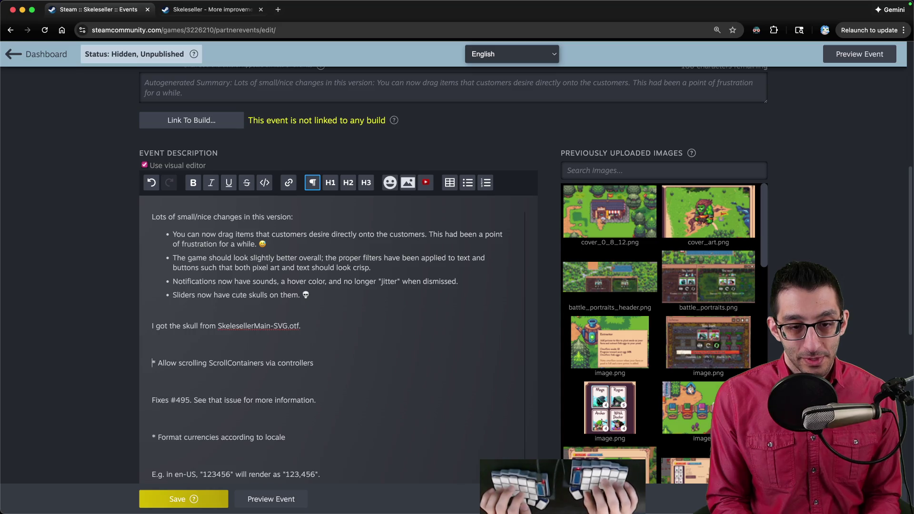
key(shift+Up)
key(BackSpace)
key(Up)
key(Up)
key(Up)
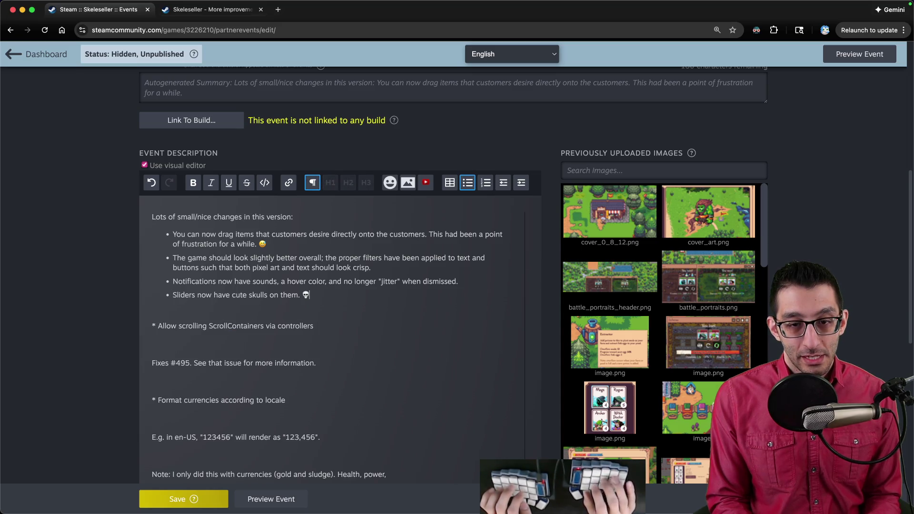
key(Return)
- Add an 'Improved controller support' bullet with a left-stick scrolling sub-bullet
text(Improved )
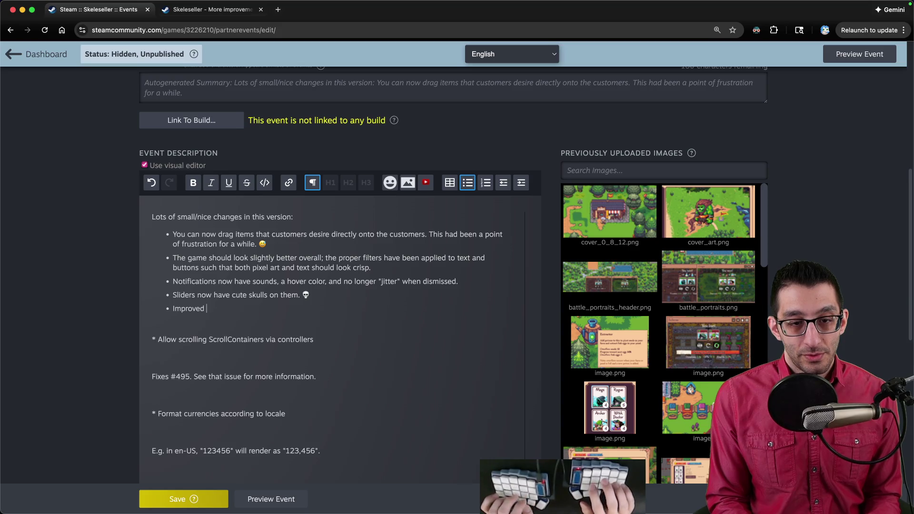
text(controller support)
key(Return)
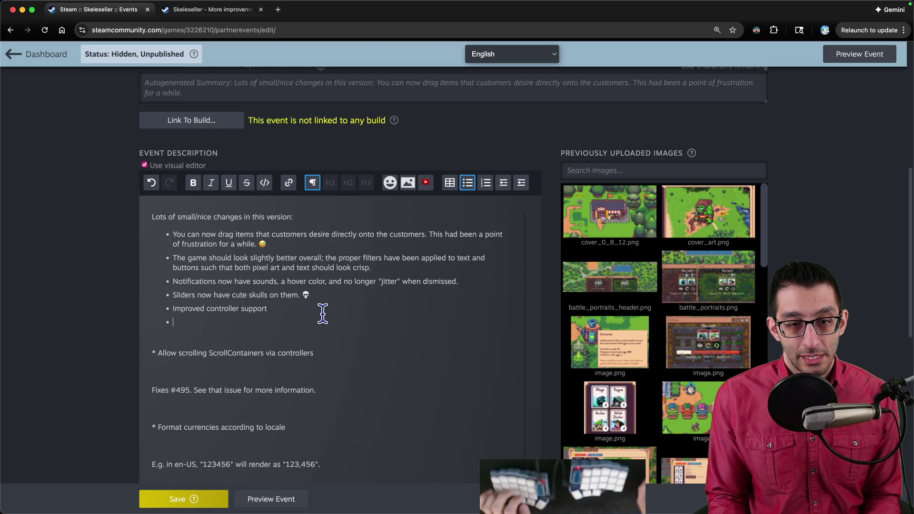
key(Tab)
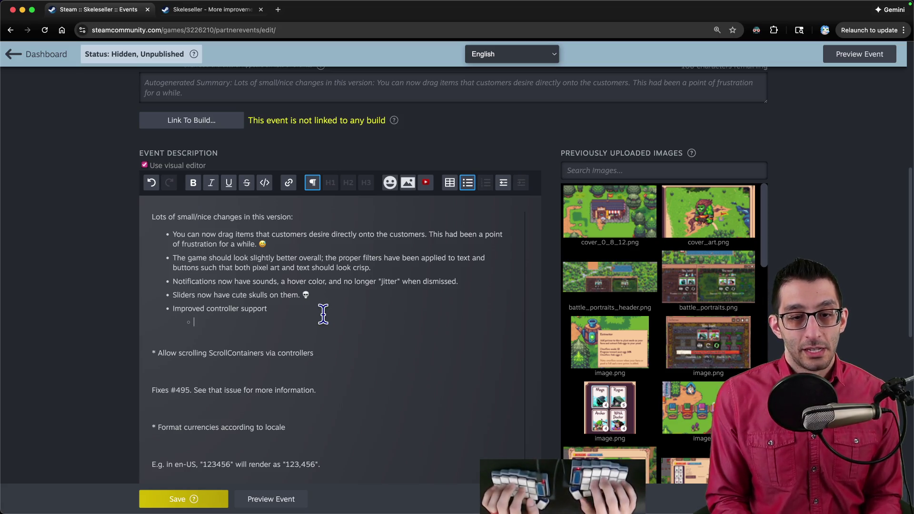
text(You can now scroll using)
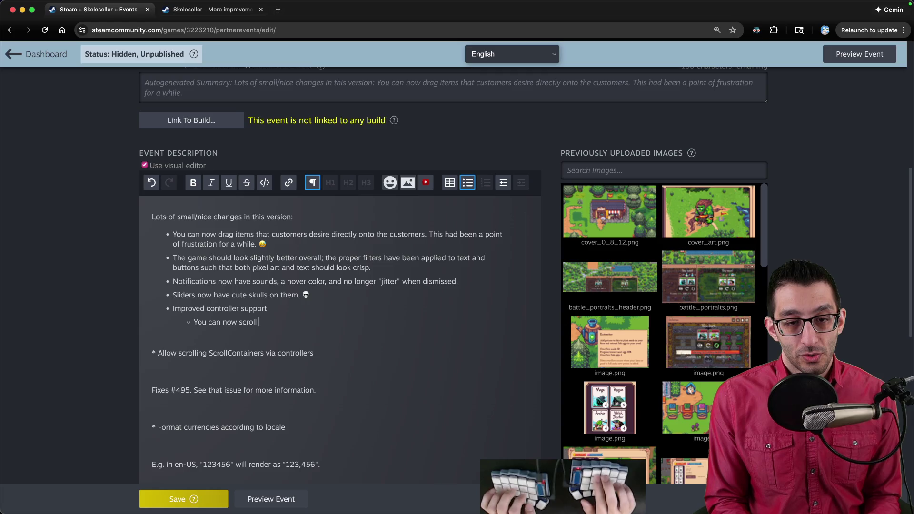
text( the )
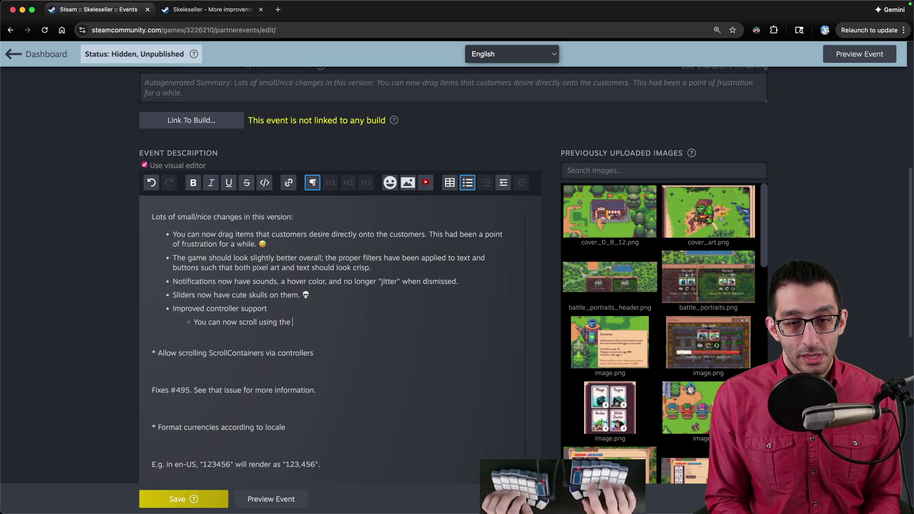
text(left stick.)
key(Return)
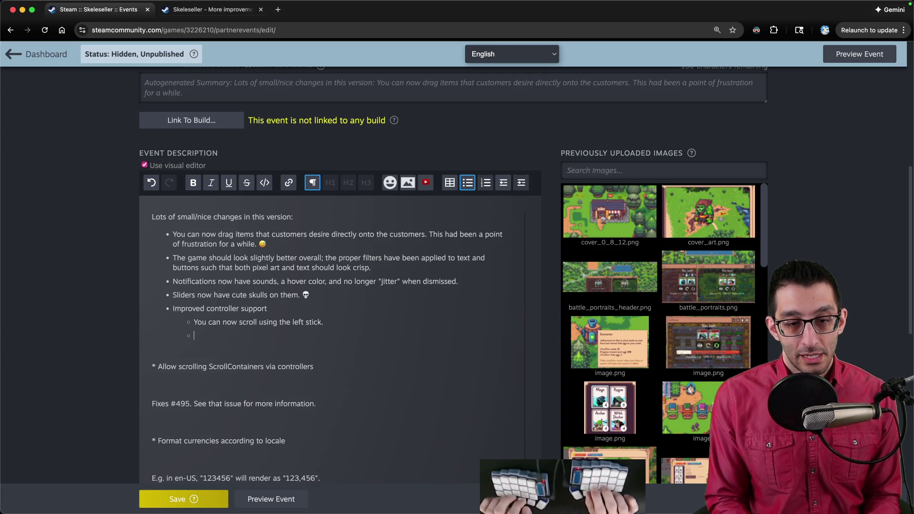
- Add a camera sub-bullet about slight analog stick nudges, and delete the ScrollContainers / Fixes #495 notes
scroll(326, 322, down, 3)
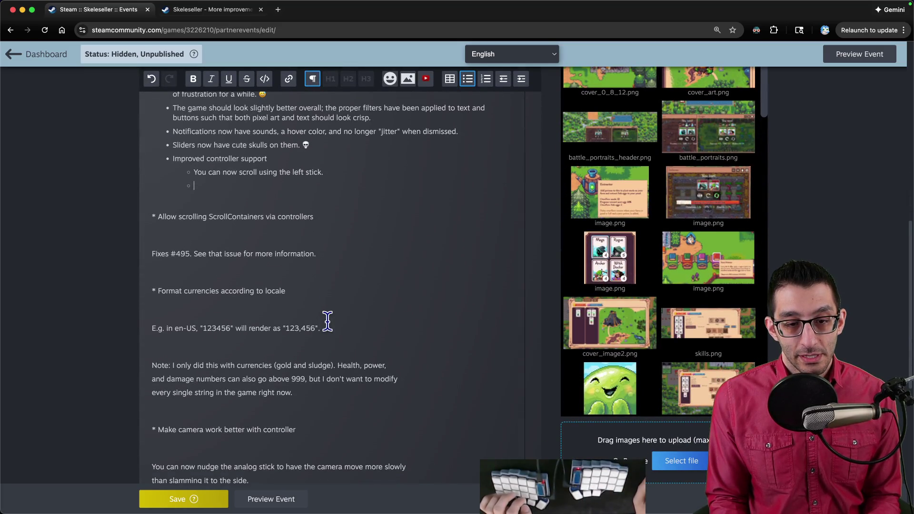
text(The camera can now b)
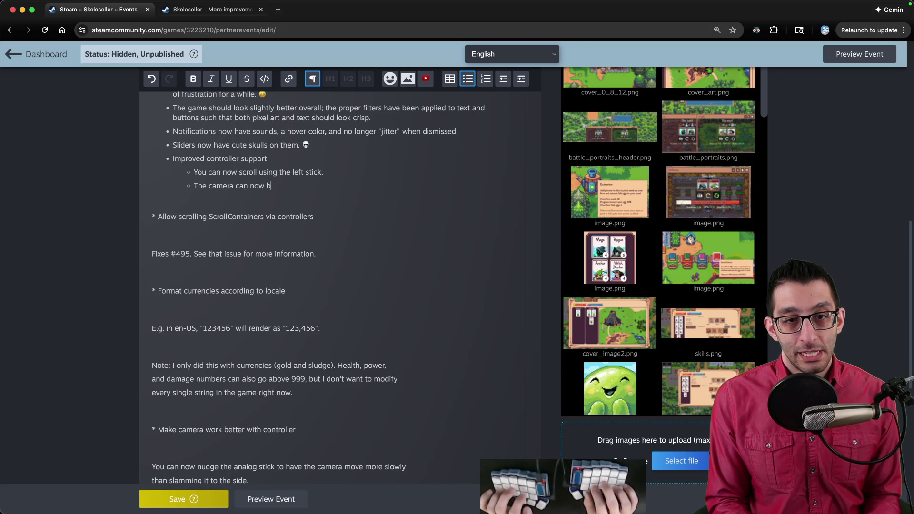
key(alt+BackSpace)
key(alt+BackSpace)
text(doesn't always move)
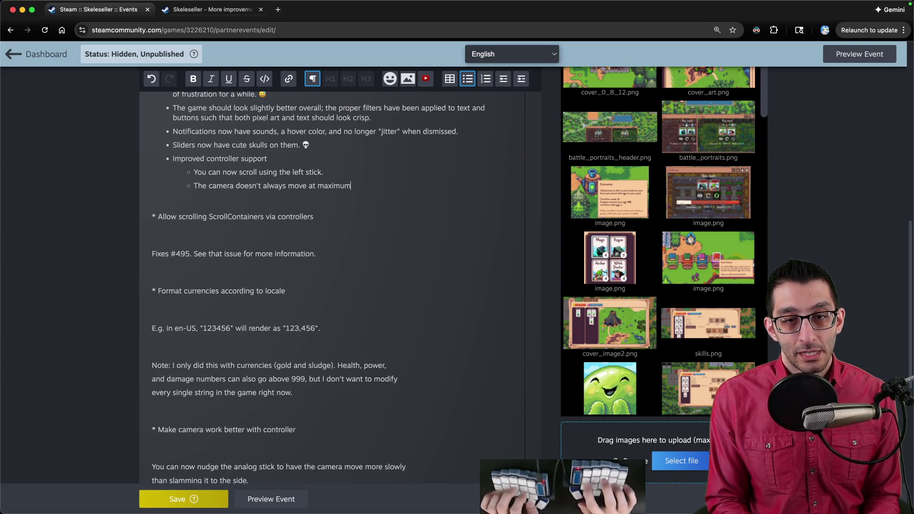
text( at maximum speed, so nudging the control stick)
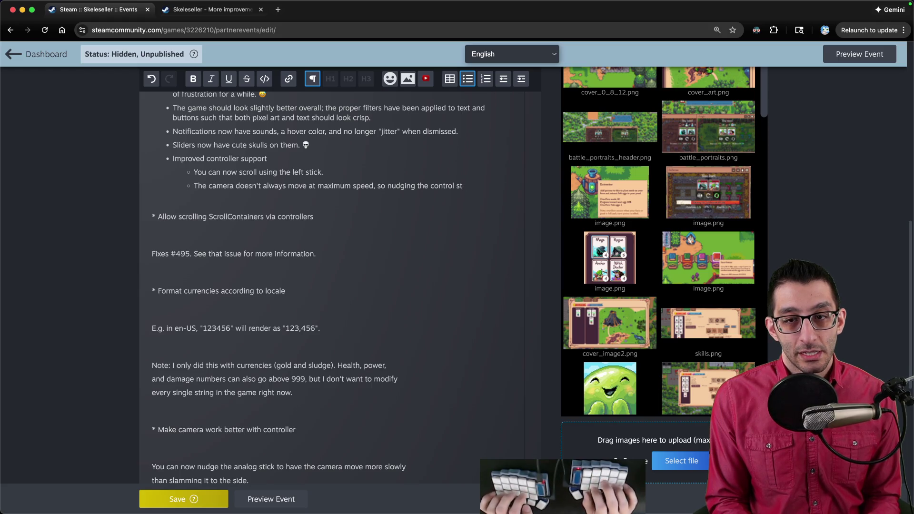
key(alt+BackSpace)
text(analog)
key(alt+Right)
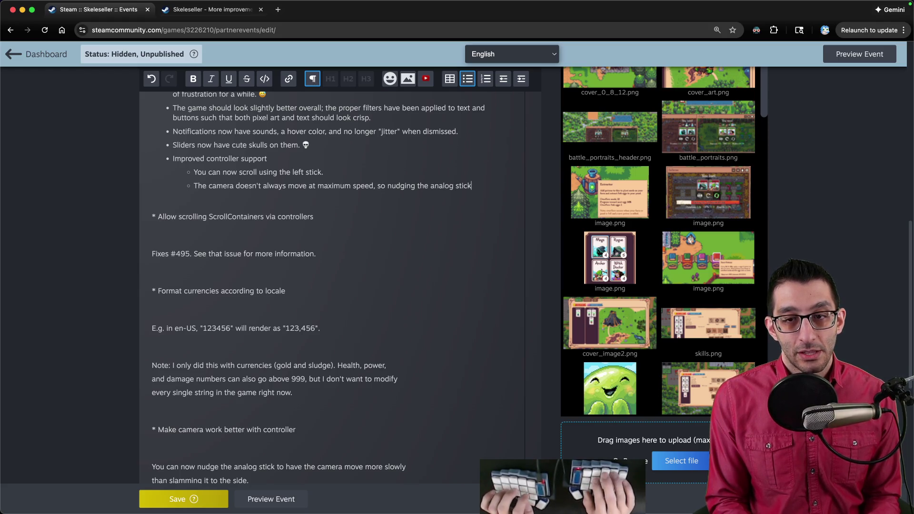
key(alt+Left)
key(alt+Left)
key(alt+BackSpace)
text(an)
key(alt+Right)
key(alt+Right)
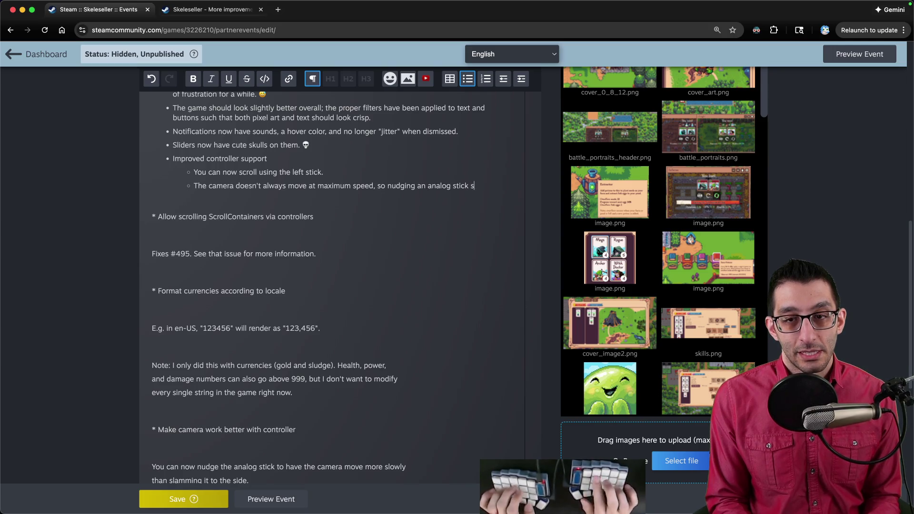
text(lightly will only move the)
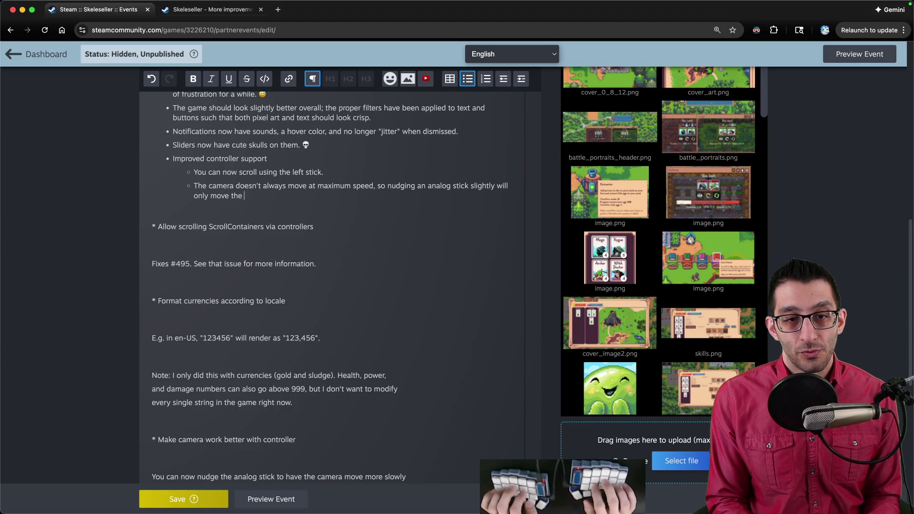
key(alt+BackSpace)
key(alt+BackSpace)
key(alt+BackSpace)
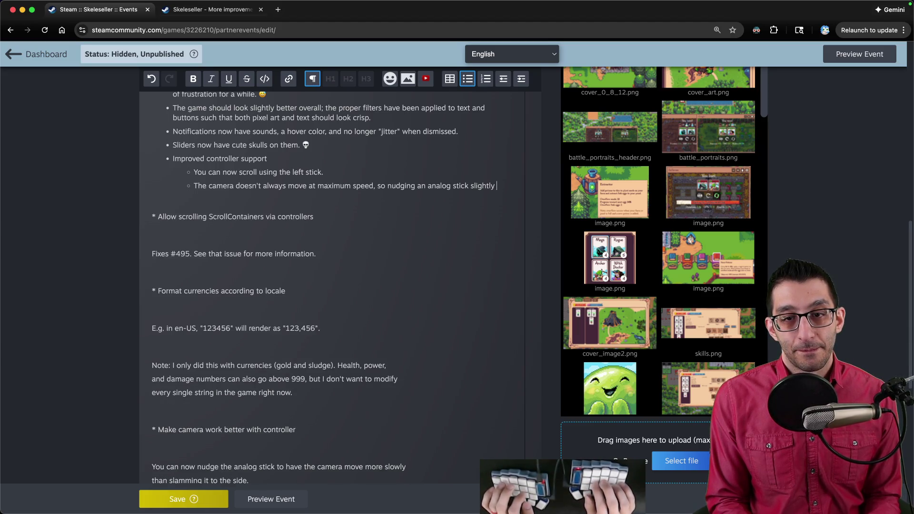
text(isbetter.)
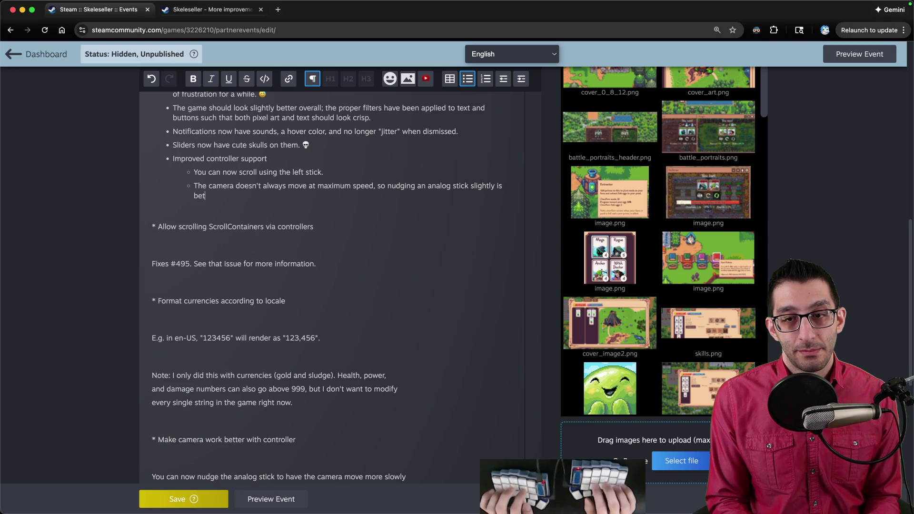
drag(266, 209, 320, 281)
key(BackSpace)
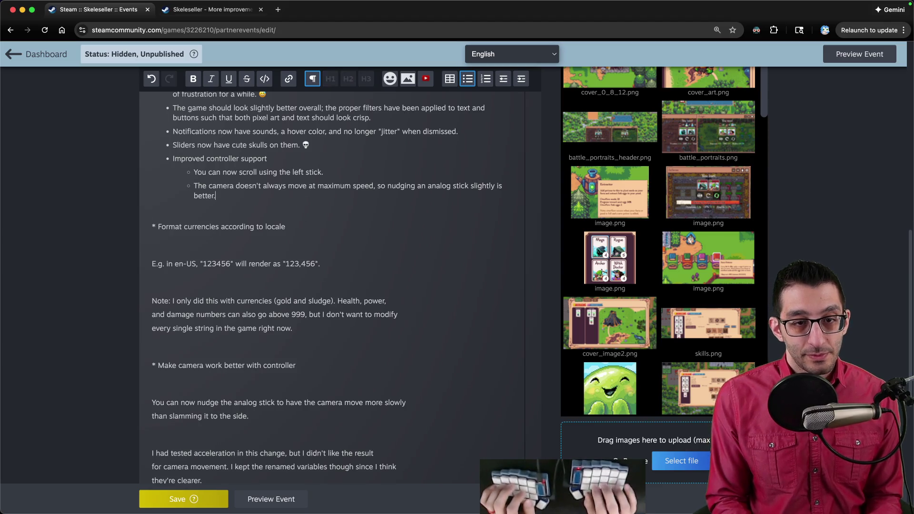
- Draft and then remove a Currencies bullet, and select the currency-formatting commit notes
text(* )
text(rencies (gold and sludge) are formatted according to the player's locale. Even in en-US)
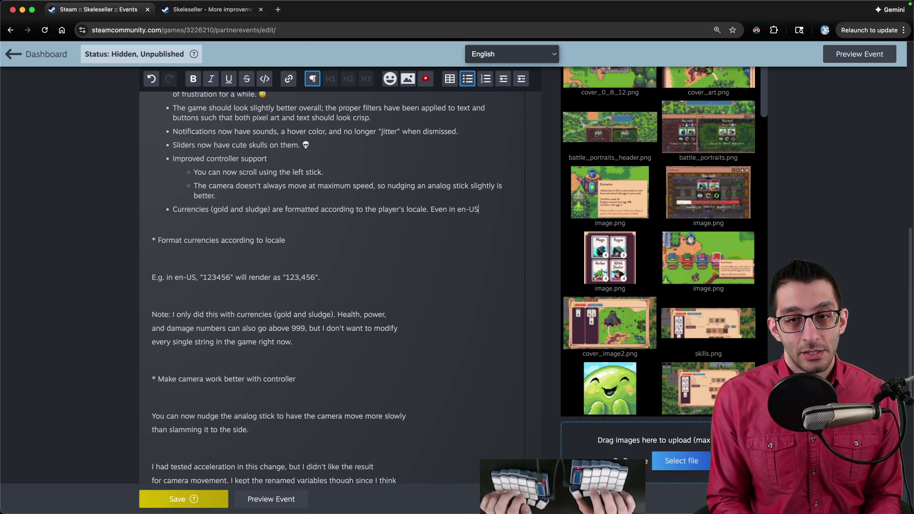
text(s nicer)
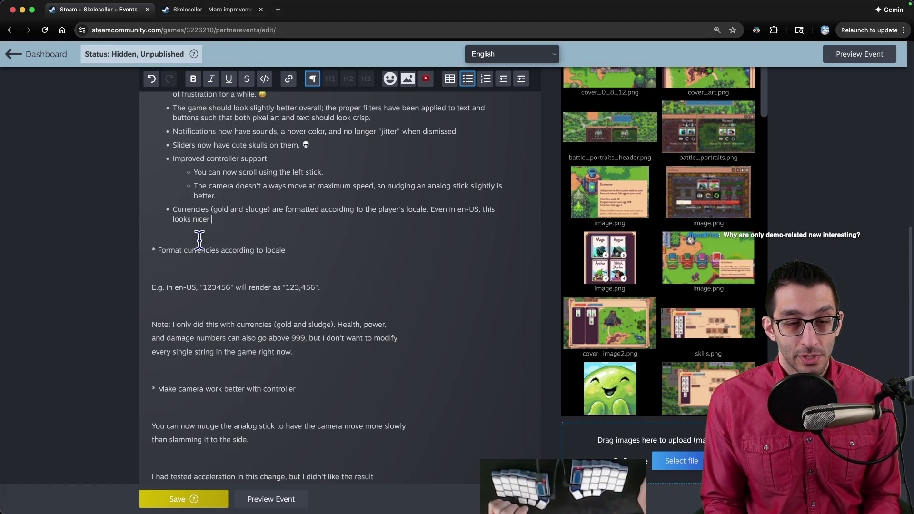
drag(220, 218, 139, 216)
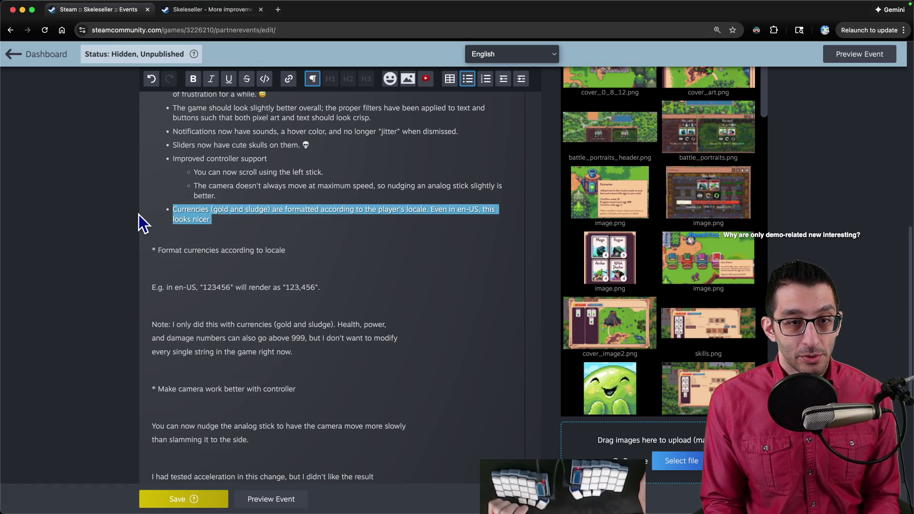
triple_click(176, 212)
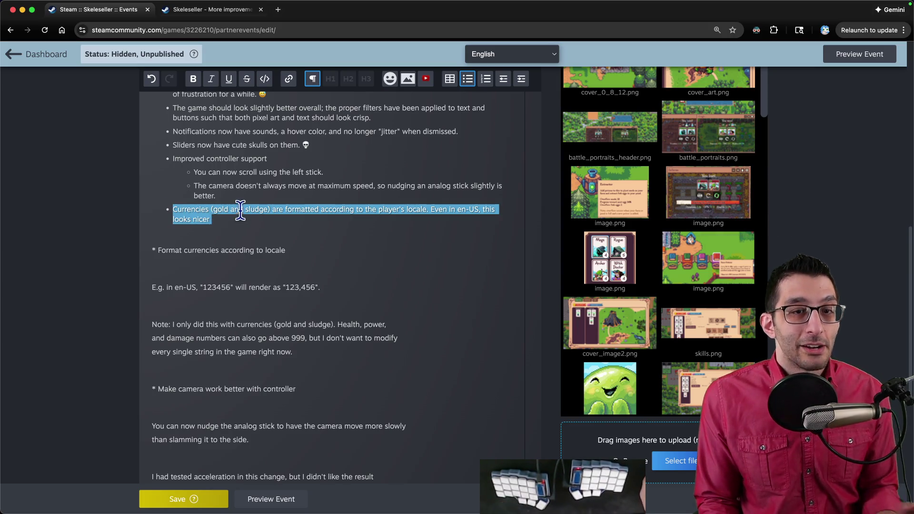
key(BackSpace)
key(BackSpace)
key(BackSpace)
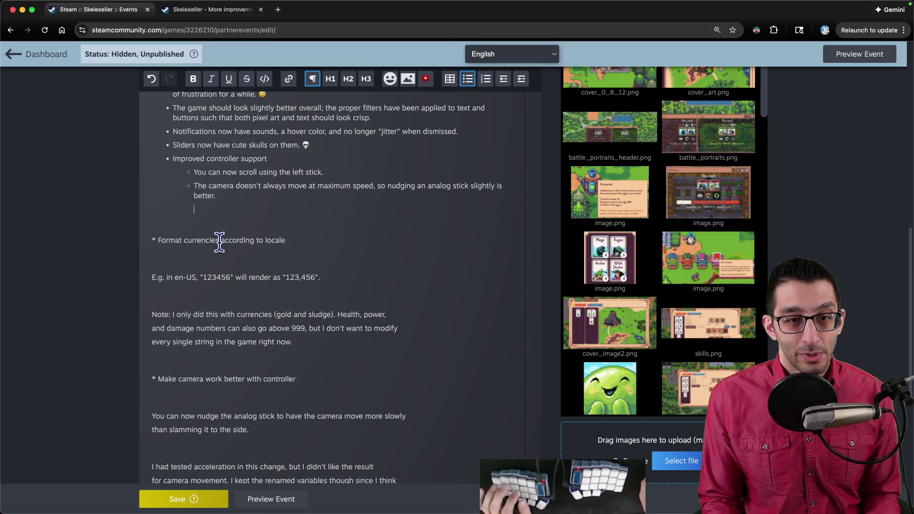
mouse_move(245, 214)
mouse_down()
mouse_move(265, 267)
mouse_move(312, 336)
mouse_up()
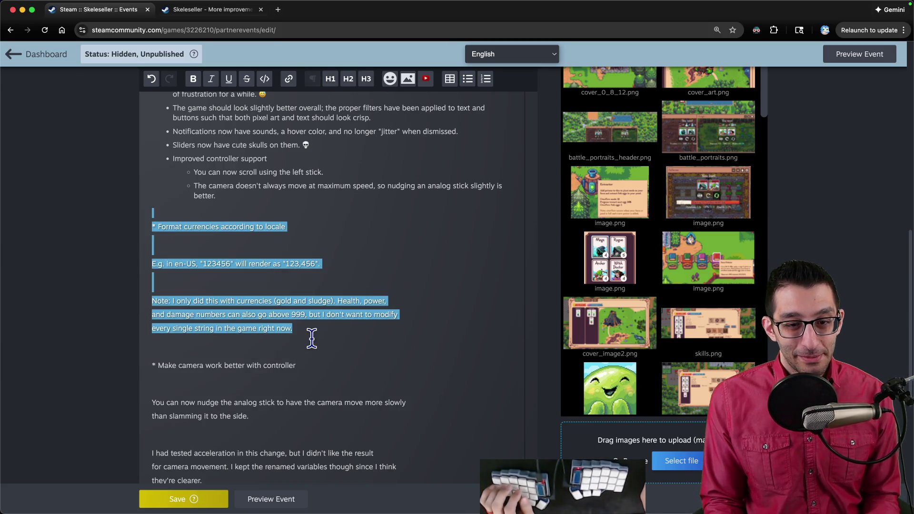
- Delete the currency, camera controller and Improve Burn commit notes
key(BackSpace)
drag(219, 214, 276, 388)
key(BackSpace)
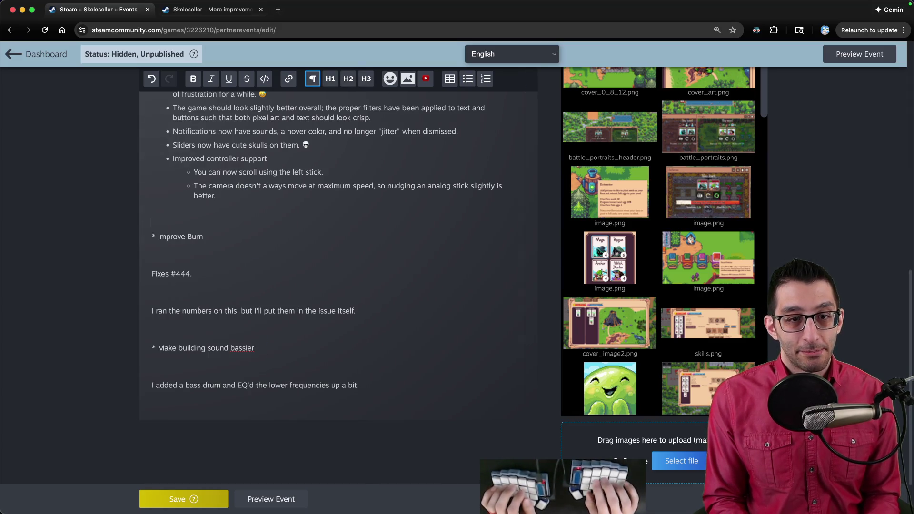
key(shift+Down)
key(shift+Down)
key(shift+Down)
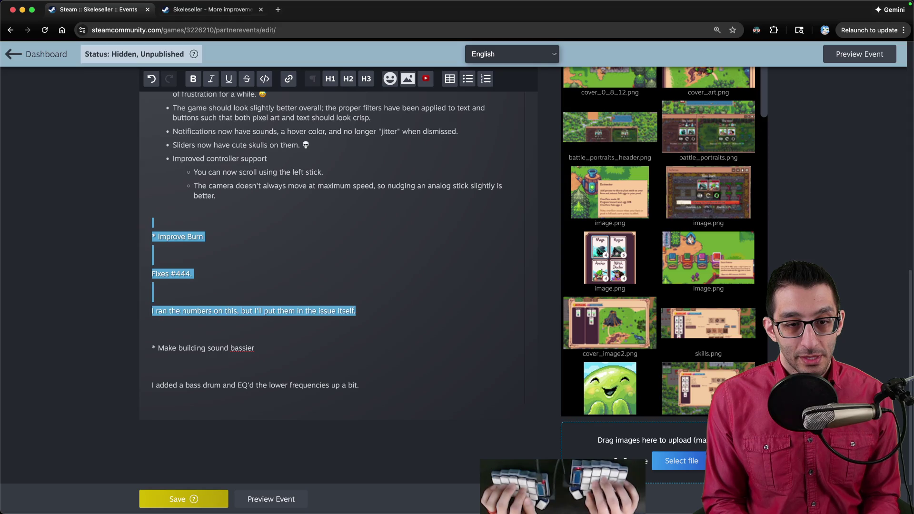
key(BackSpace)
key(BackSpace)
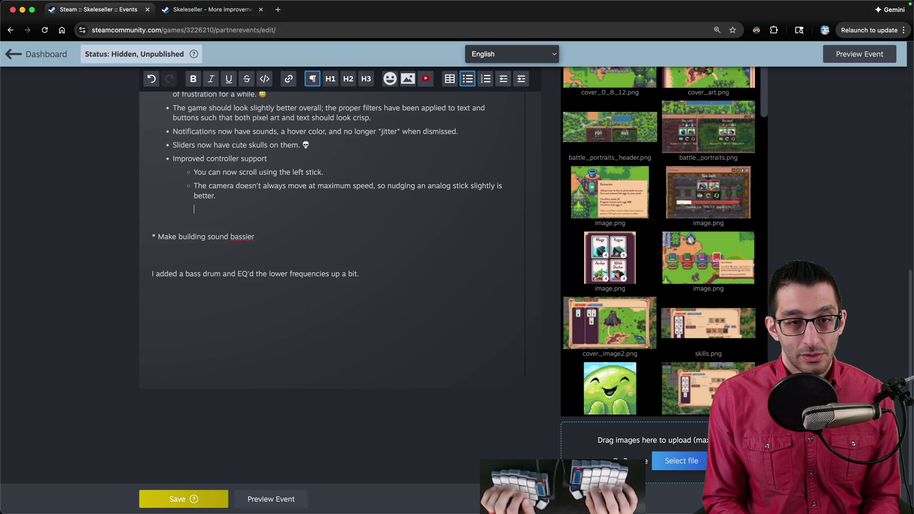
key(BackSpace)
- Add a top-level bullet on the bassier building sound and delete its raw commit notes
text(.)
key(Return)
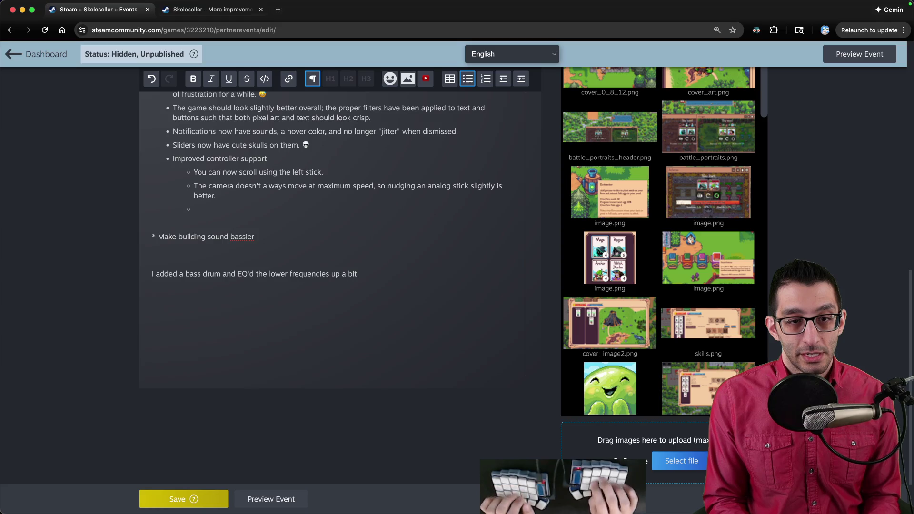
key(shift+Tab)
key(BackSpace)
key(BackSpace)
key(BackSpace)
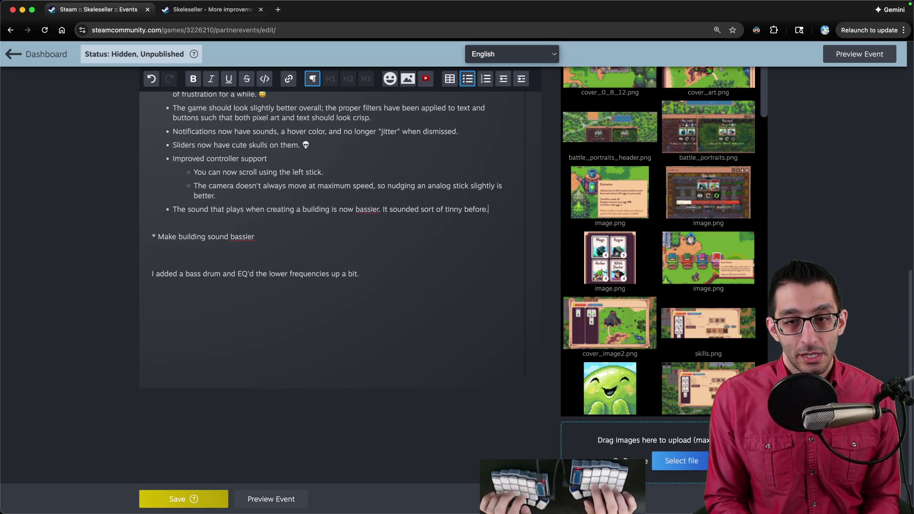
key(shift+Down)
key(shift+Down)
key(shift+Down)
key(BackSpace)
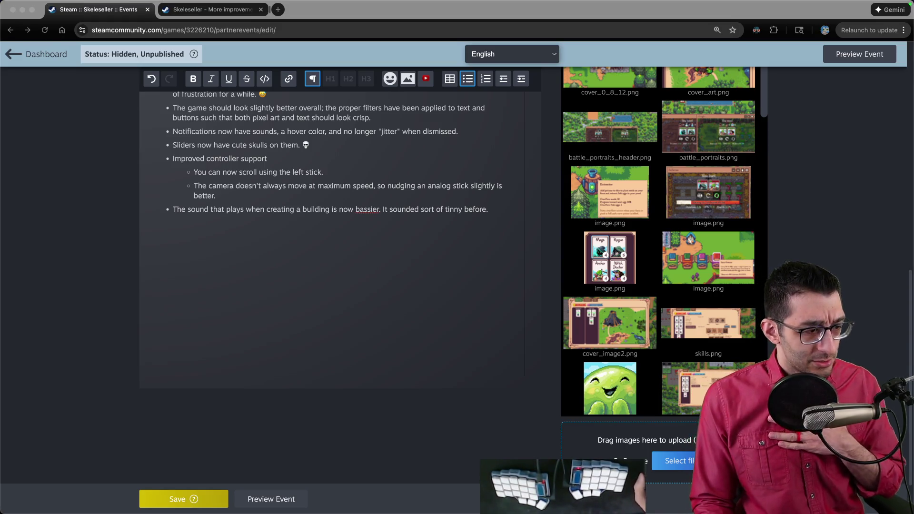
click(416, 264)
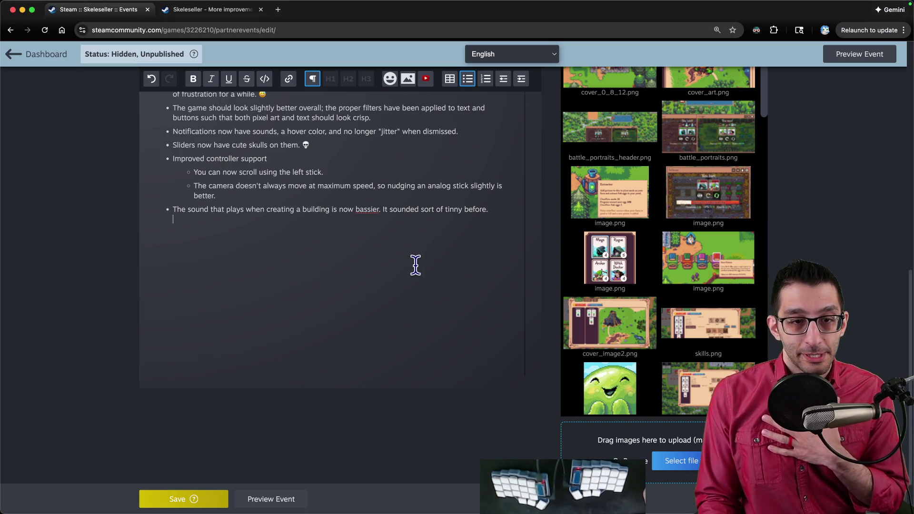
- Jot a 'Steam page for the main game' scratch note in a new VS Code file
key(super+Tab)
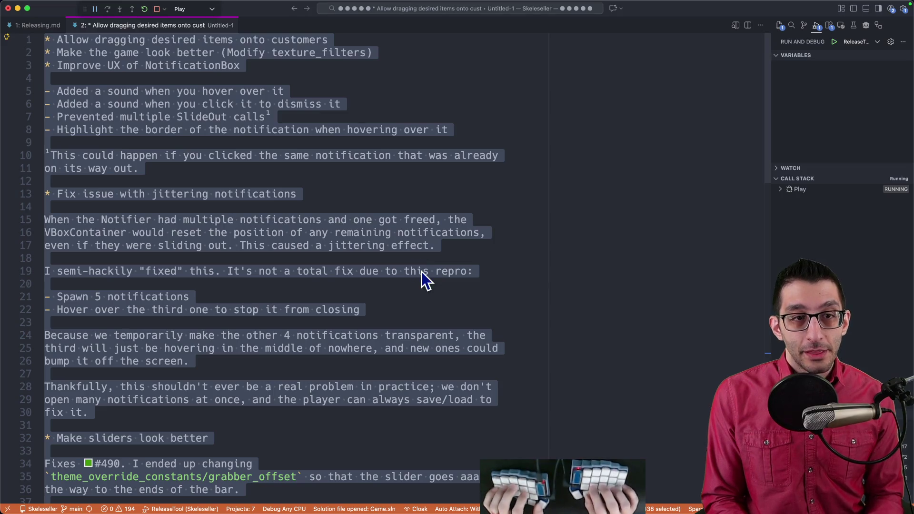
key(super+n)
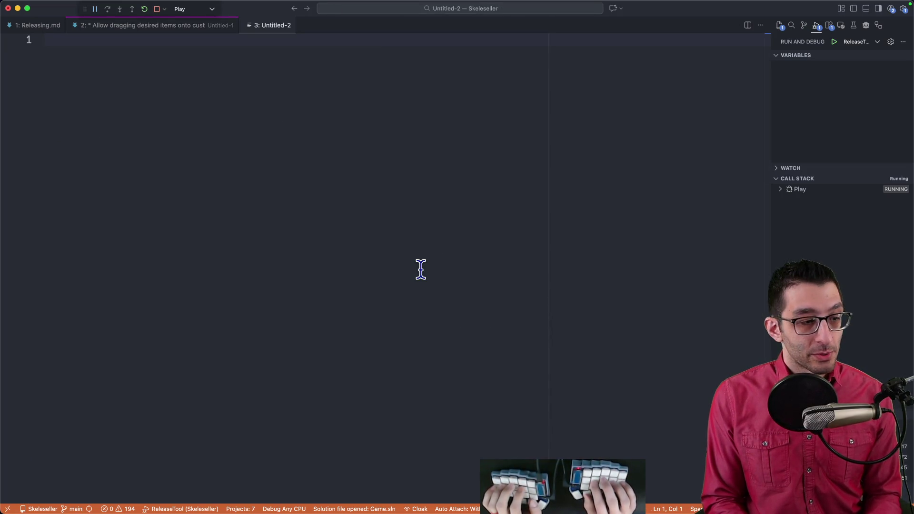
text(St)
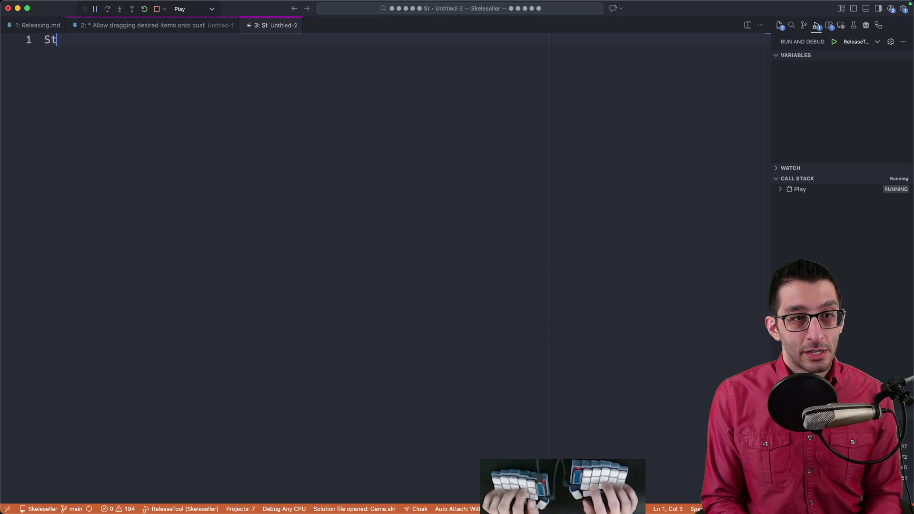
text(eam page for the main game)
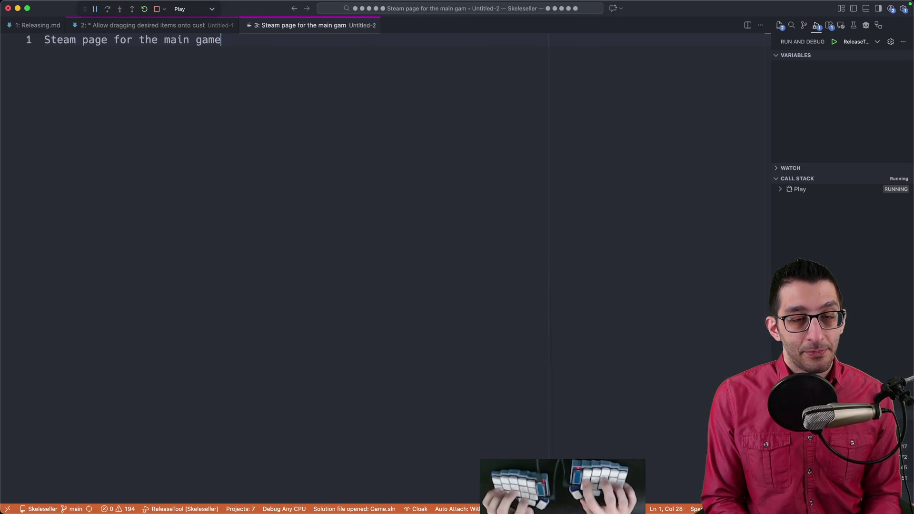
key(Return)
key(Tab)
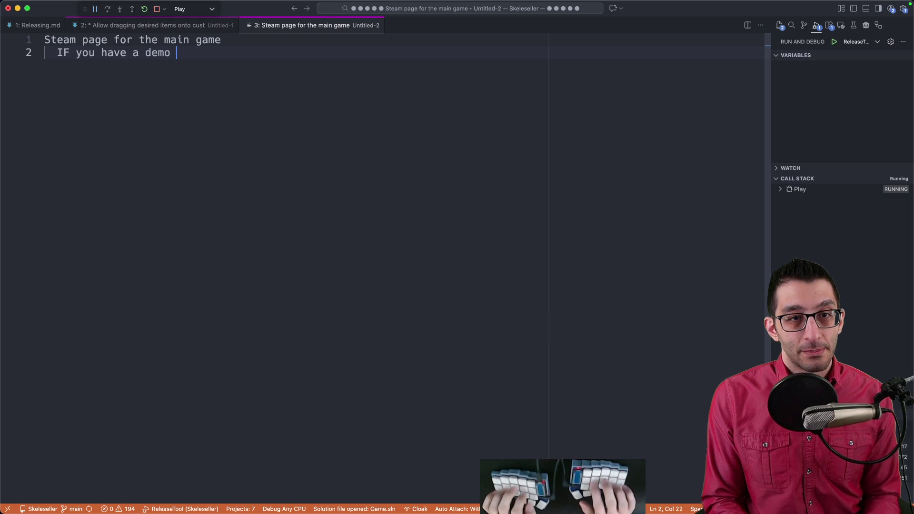
text(page, it has a separate build)
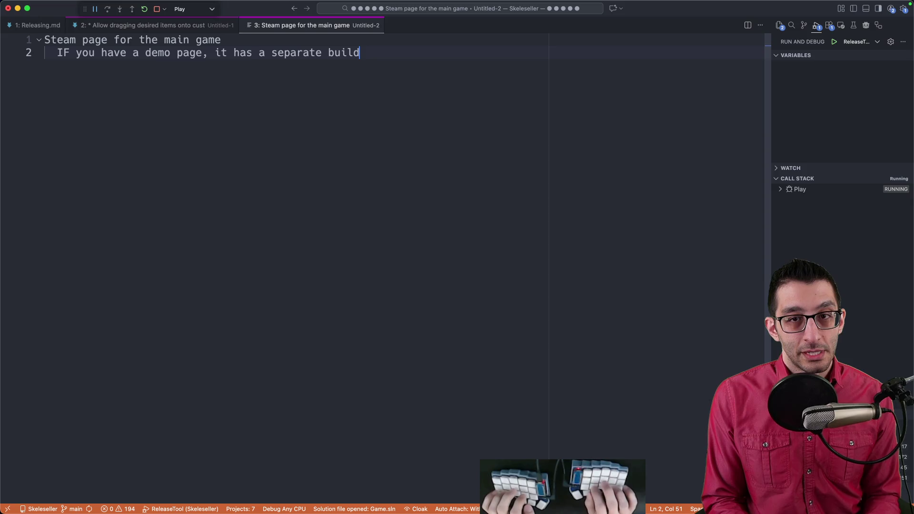
key(Return)
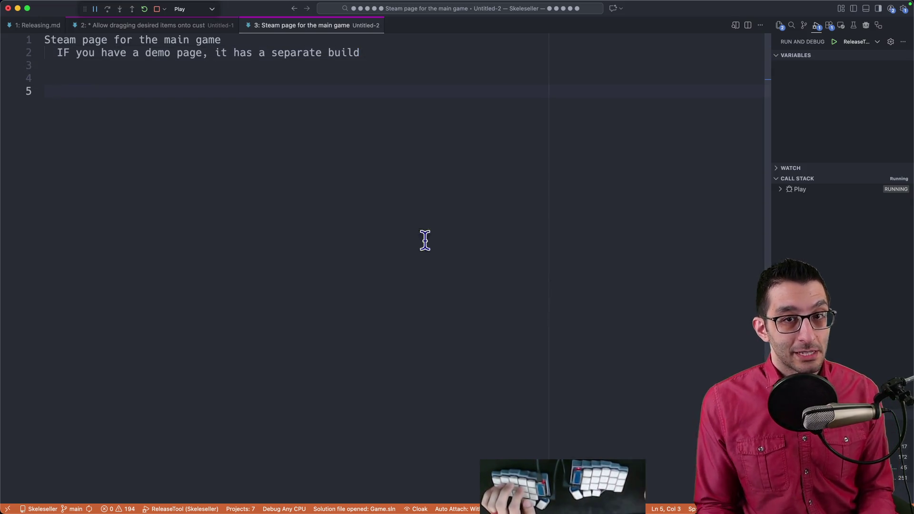
- Close the scratch note without saving and bring the running Skeleseller game forward
key(super+a)
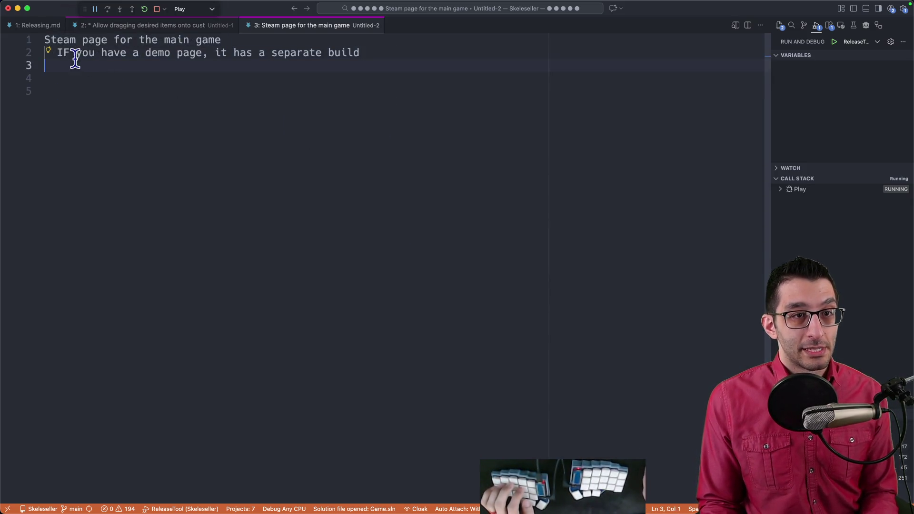
drag(51, 52, 432, 52)
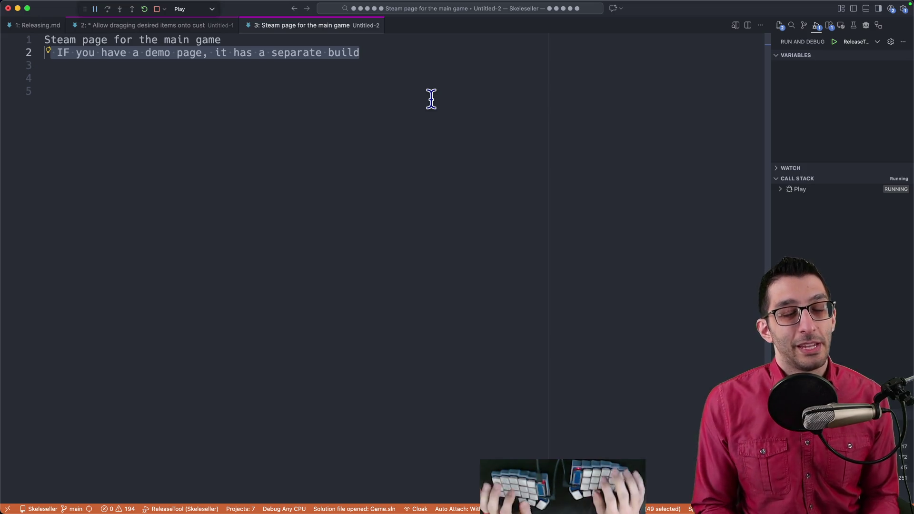
key(super+w)
key(super+d)
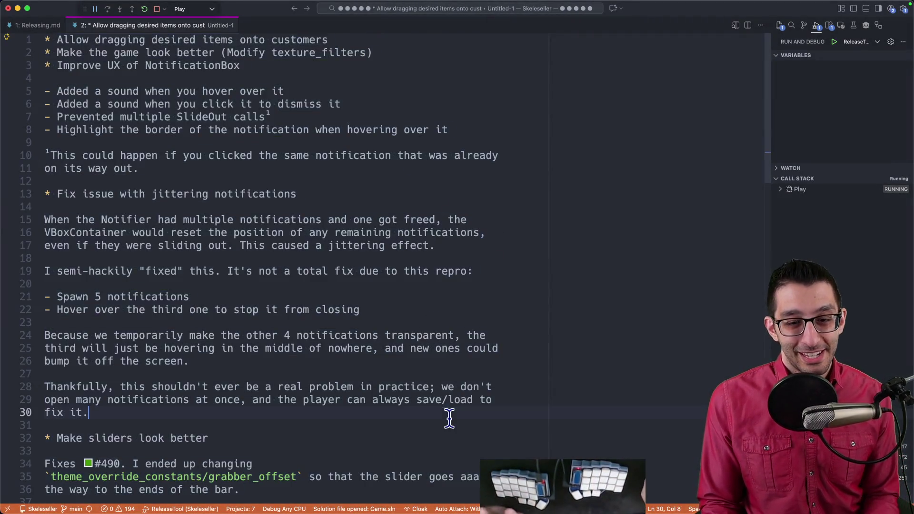
click(249, 503)
- Save the v0.8.14 patch-notes event draft, dismiss the alerts, and bring up the Godot editor
key(Escape)
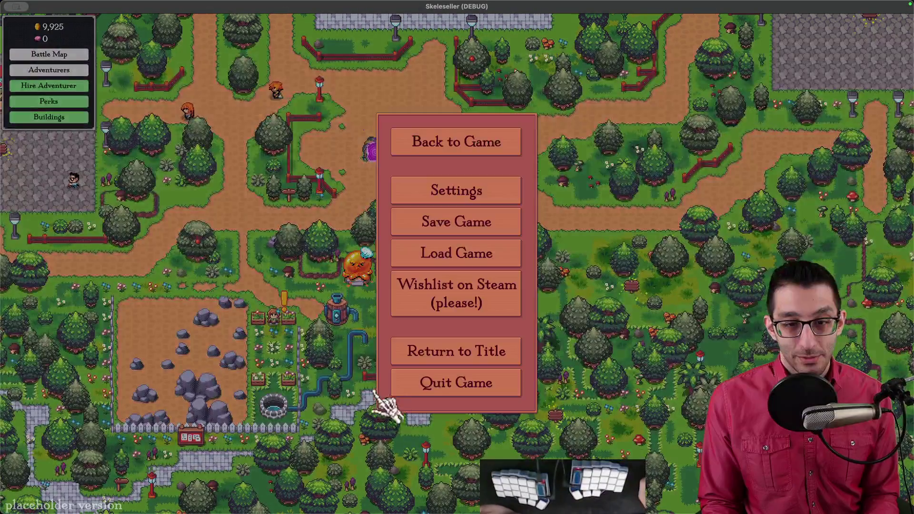
click(162, 491)
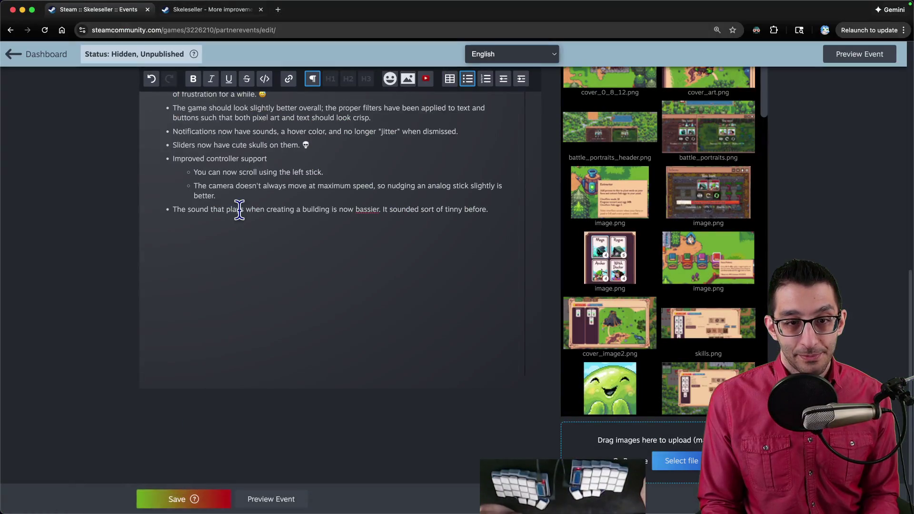
click(186, 499)
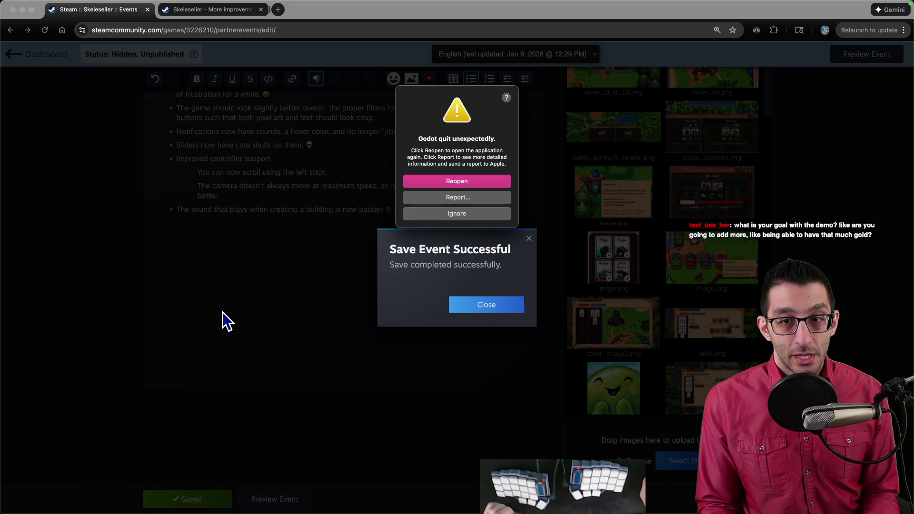
click(475, 310)
click(467, 215)
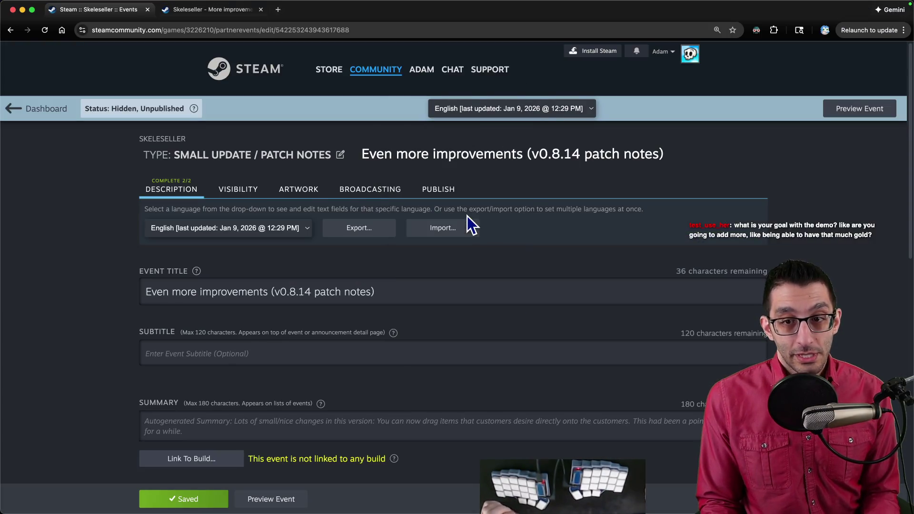
click(596, 484)
- Dismiss the files-changed-on-disk prompt and browse the Project menu without choosing anything
click(457, 321)
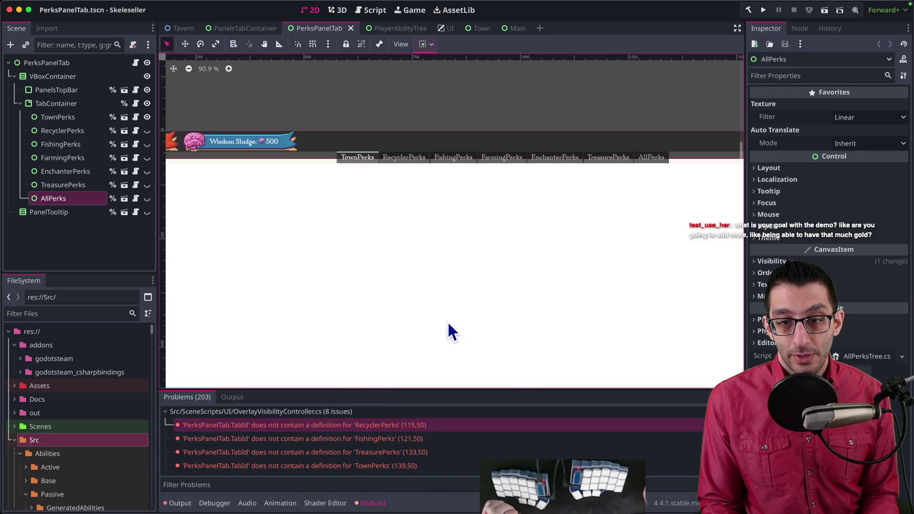
click(119, 6)
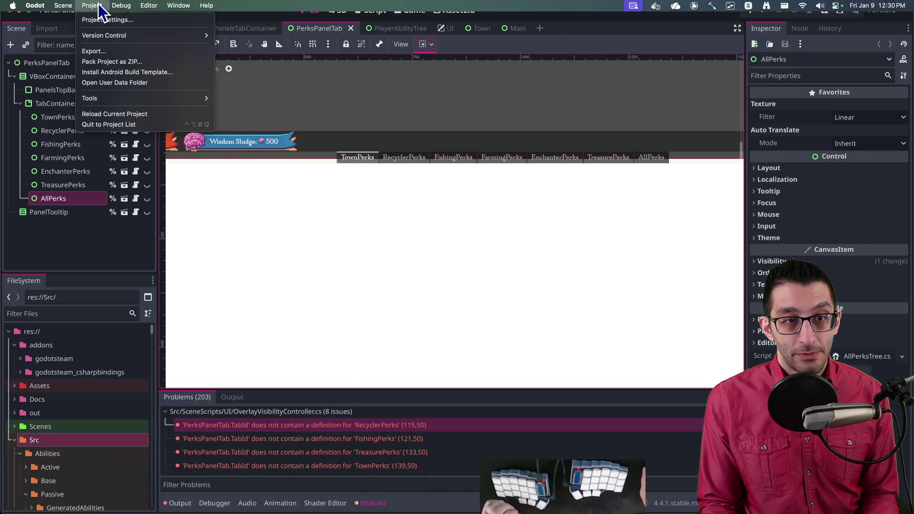
click(107, 20)
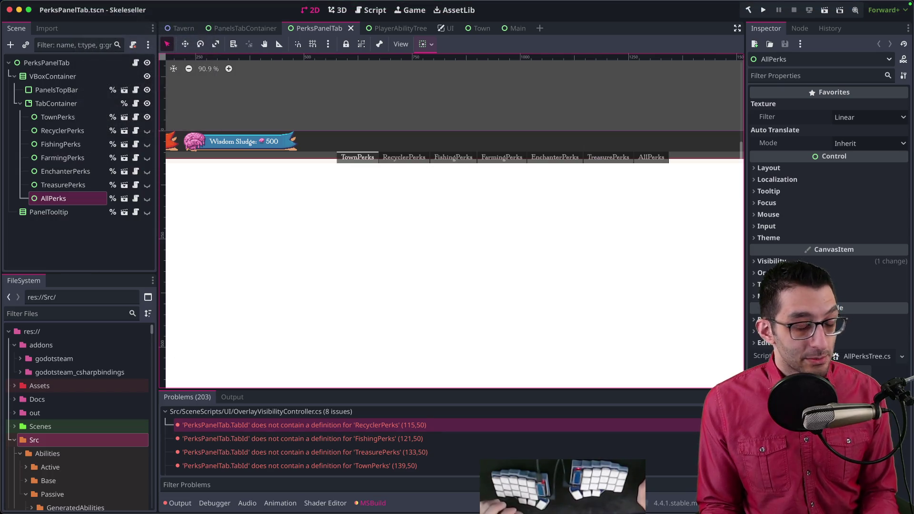
click(92, 5)
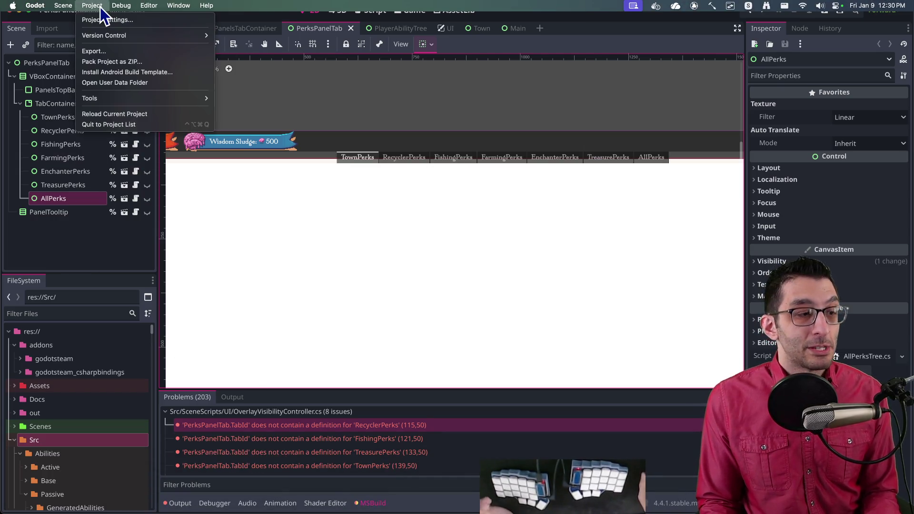
click(407, 253)
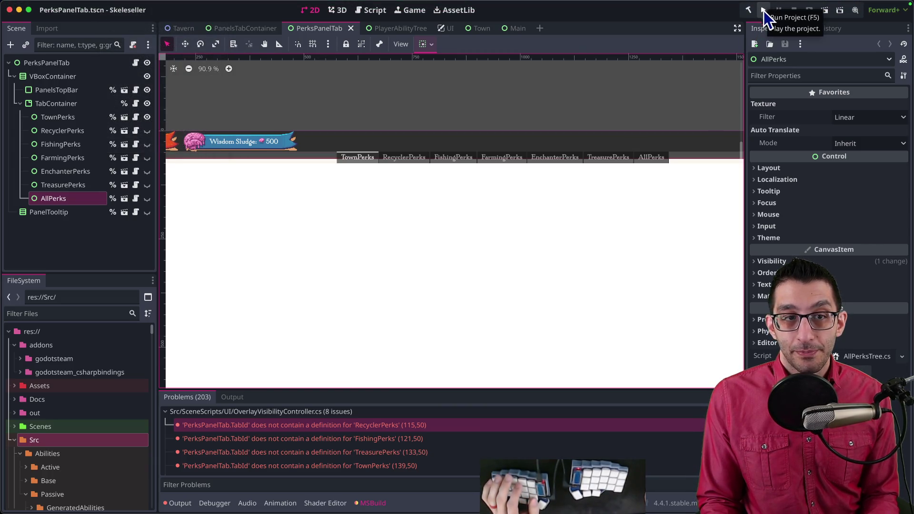
- Close all open scene tabs and run the Skeleseller project
right_click(326, 28)
click(360, 171)
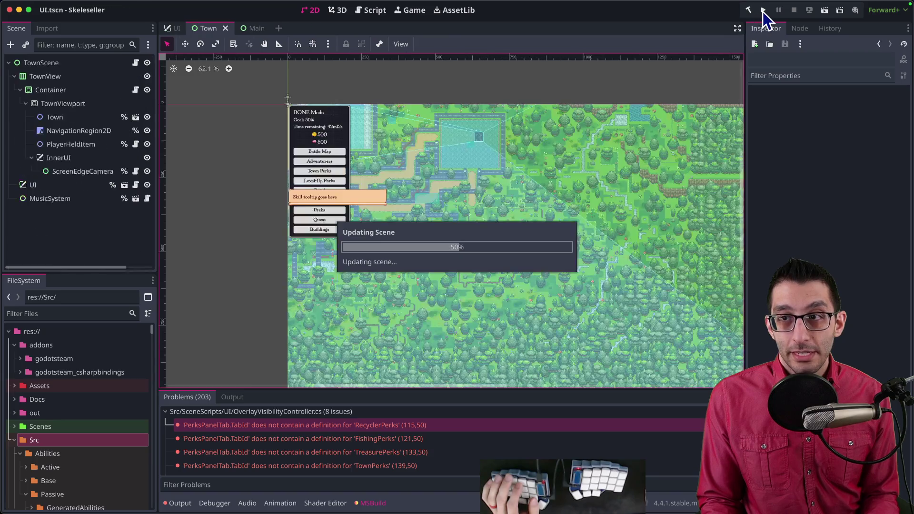
click(763, 12)
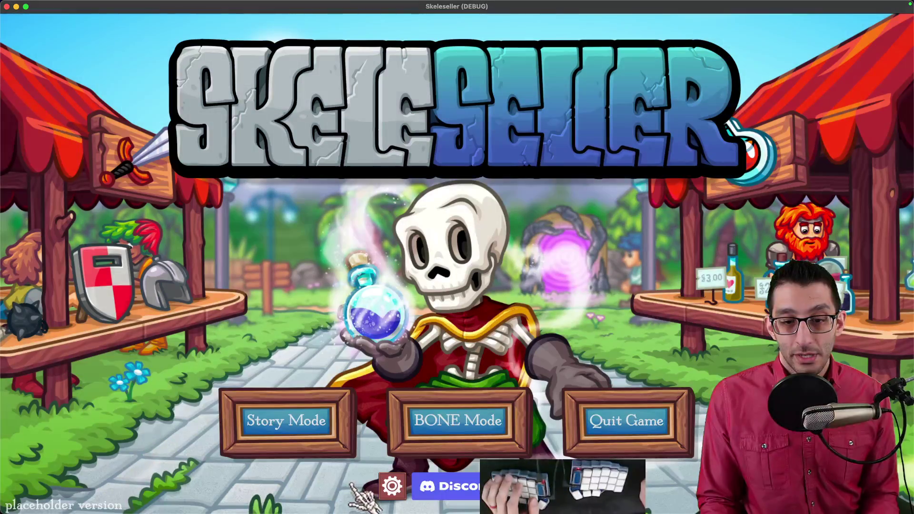
- Start a new Story Mode game, cheat in 10,000 gold, and build the Enchanter's Den for 150G
click(391, 486)
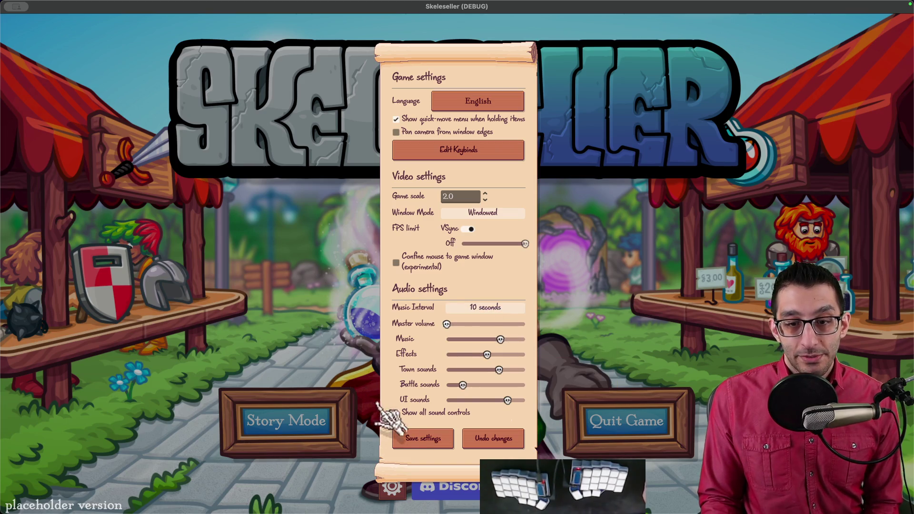
click(410, 438)
click(328, 421)
click(419, 288)
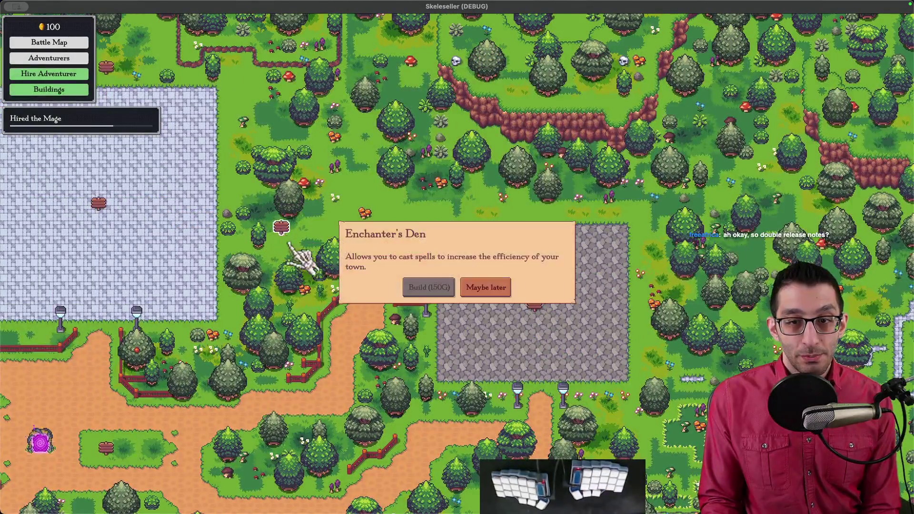
key(g)
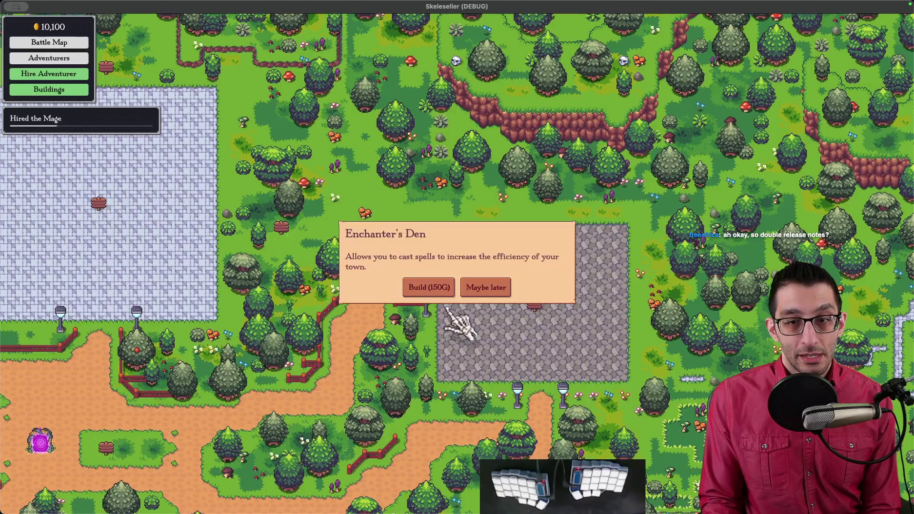
click(428, 287)
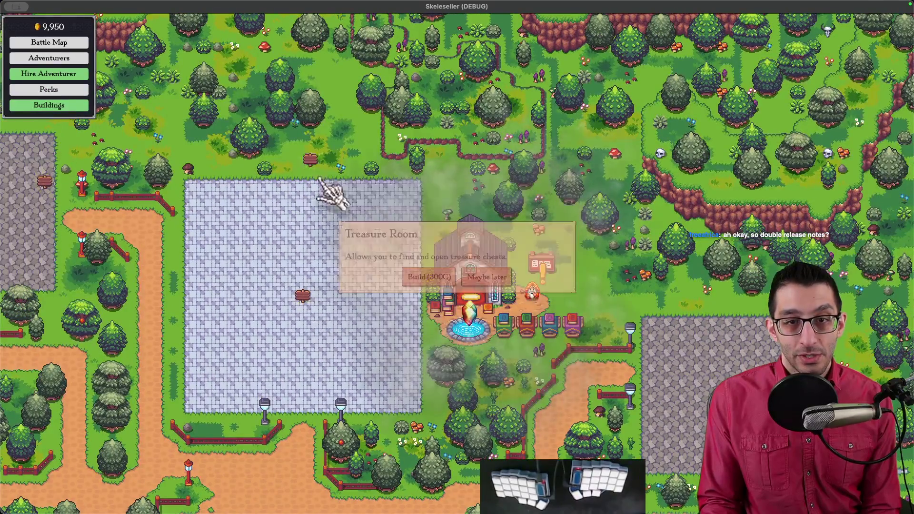
- Quit the test run via the pause menu's Return to Title and Quit Game
key(Escape)
click(435, 351)
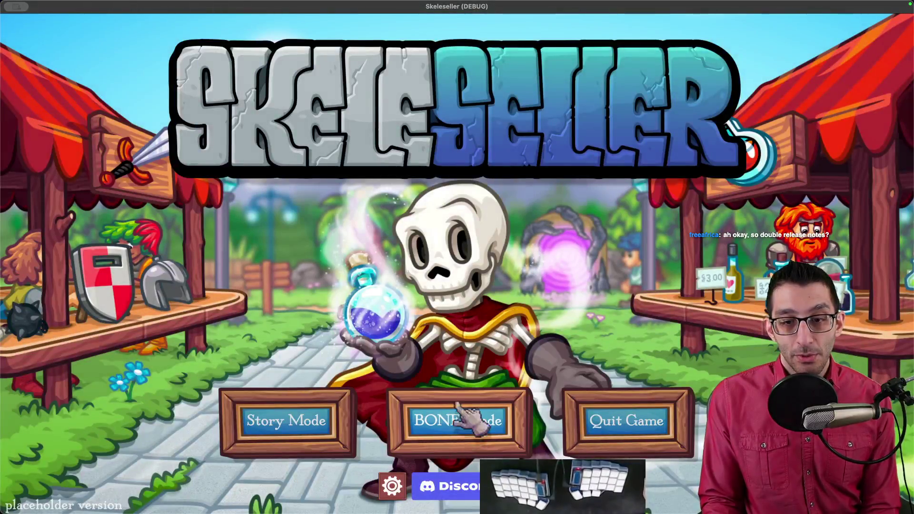
click(630, 420)
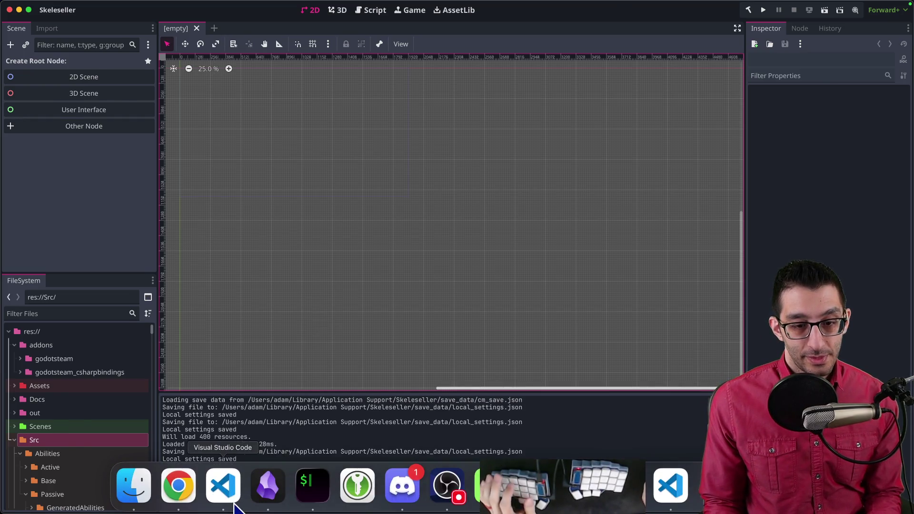
- Return to the Steam event page in the browser and open its Publish step
click(224, 485)
click(326, 486)
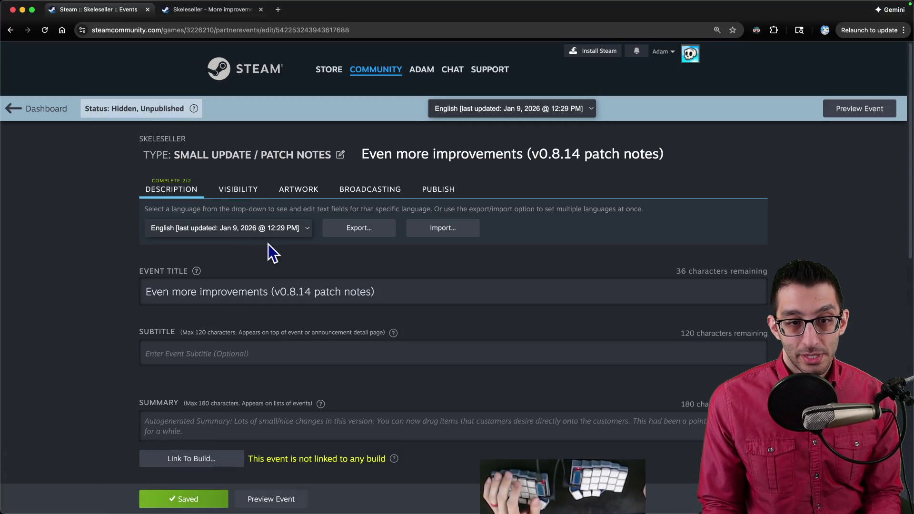
scroll(275, 256, down, 3)
scroll(276, 256, down, 10)
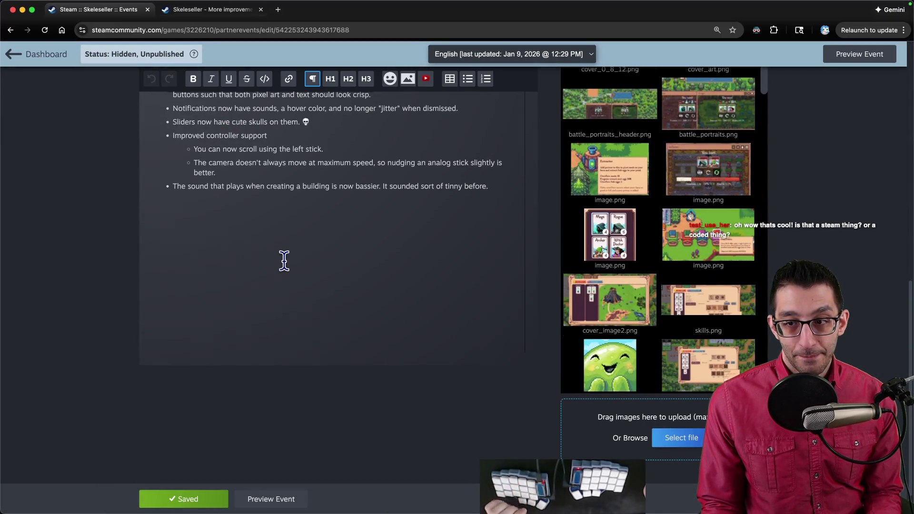
scroll(285, 261, up, 10)
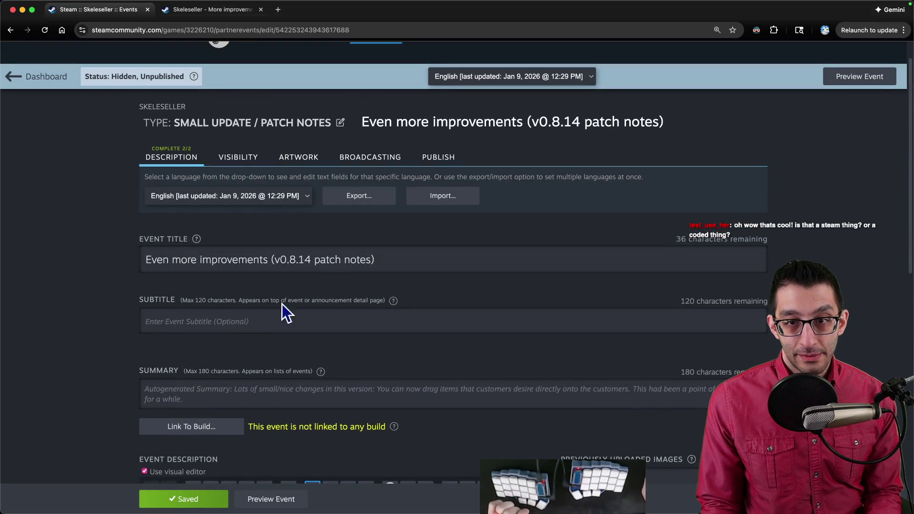
click(439, 159)
- Publish the event past the missing-artwork warning, then start a note headed 'Godot default save location'
click(234, 320)
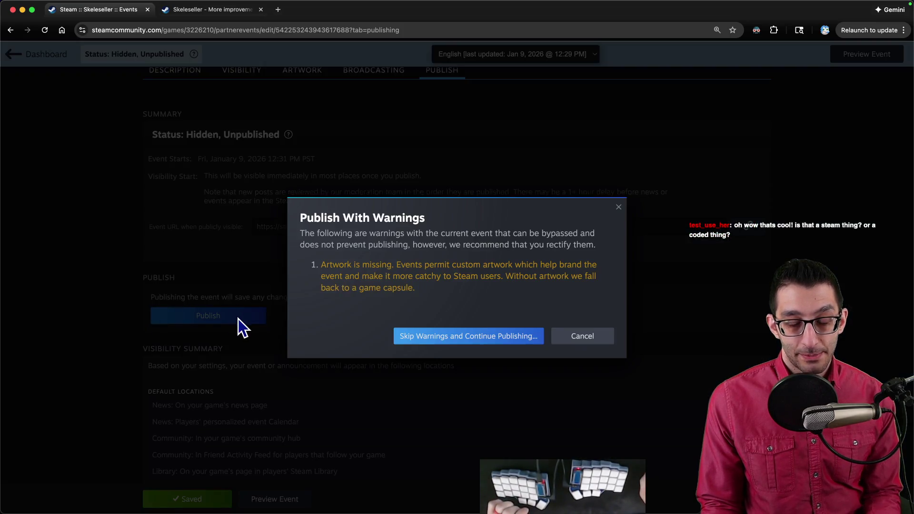
click(435, 336)
click(514, 340)
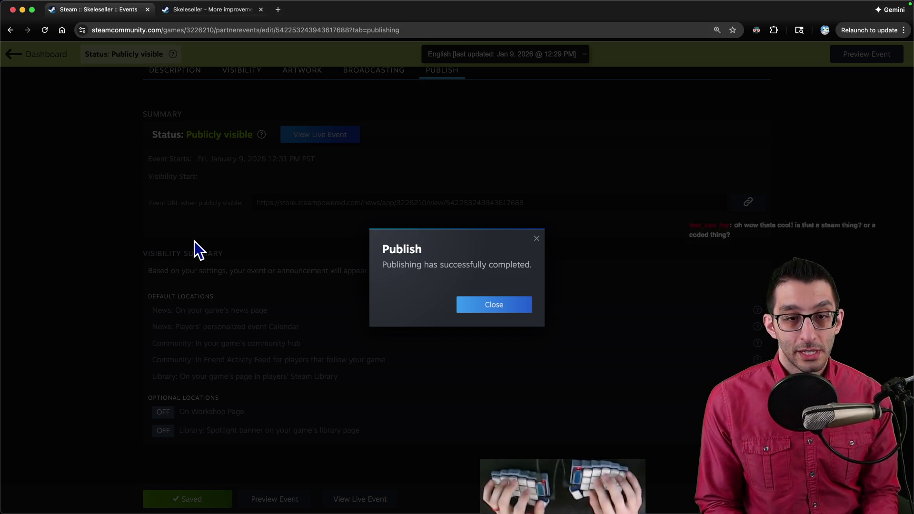
key(super+Tab)
text(Godot )
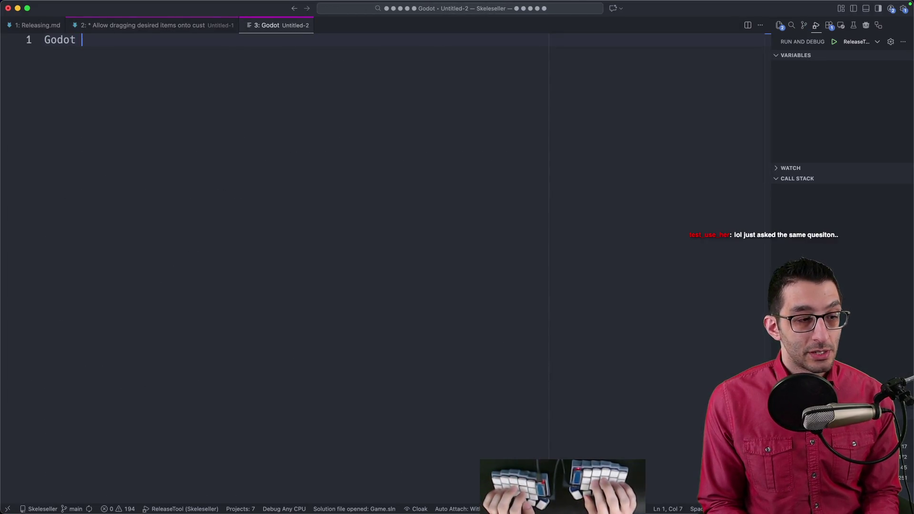
text(default save location)
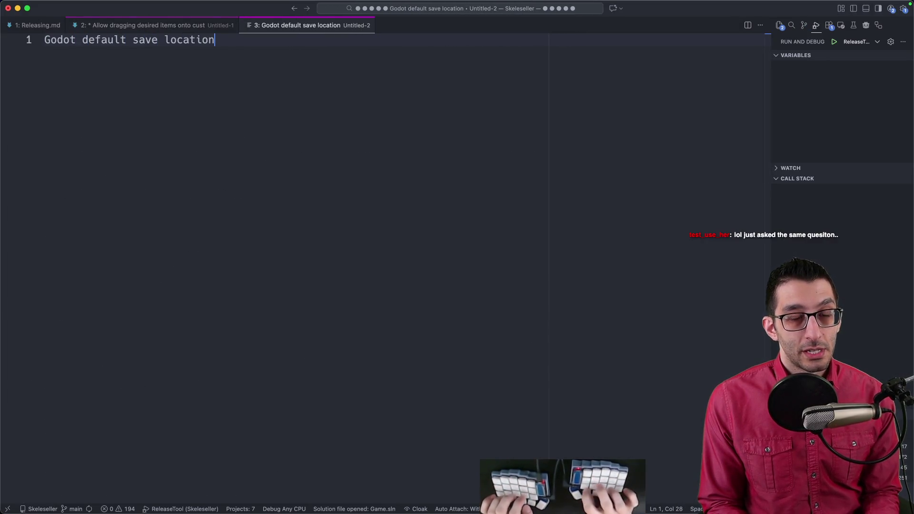
- Start a new line below the 'Godot default save location' heading
key(Return)
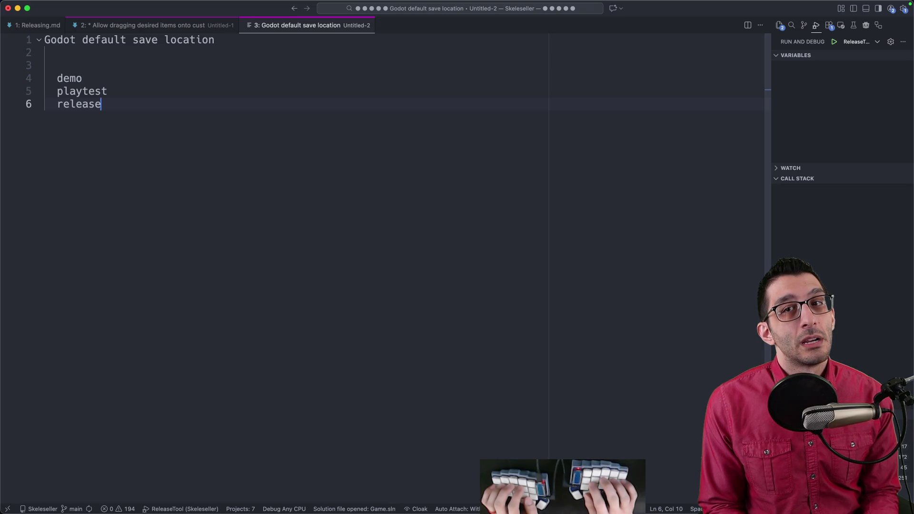
- Open the Releasing.md notes and start the ReleaseTool debug session
key(super+Tab)
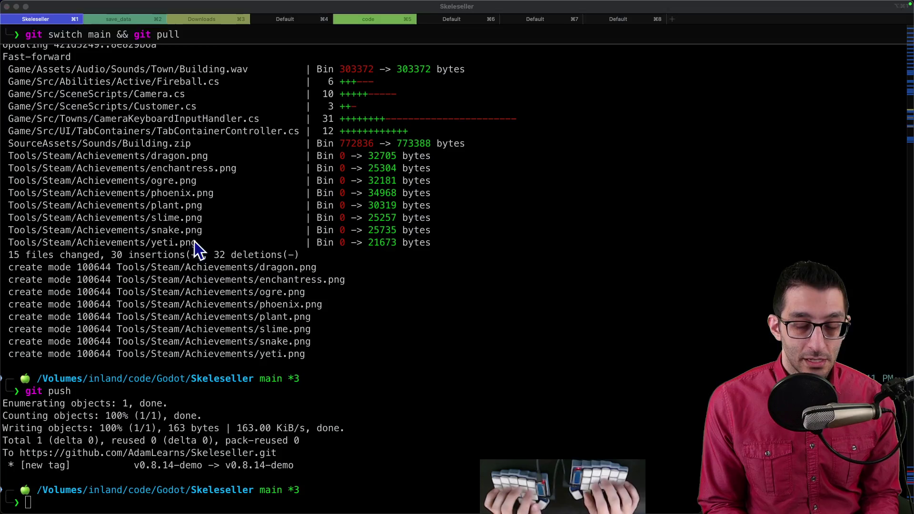
key(super+Tab)
key(ctrl+1)
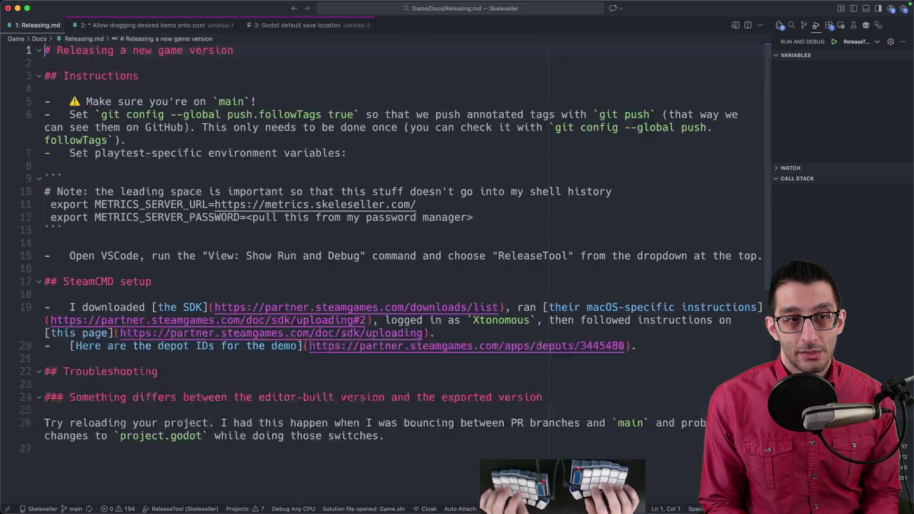
key(F5)
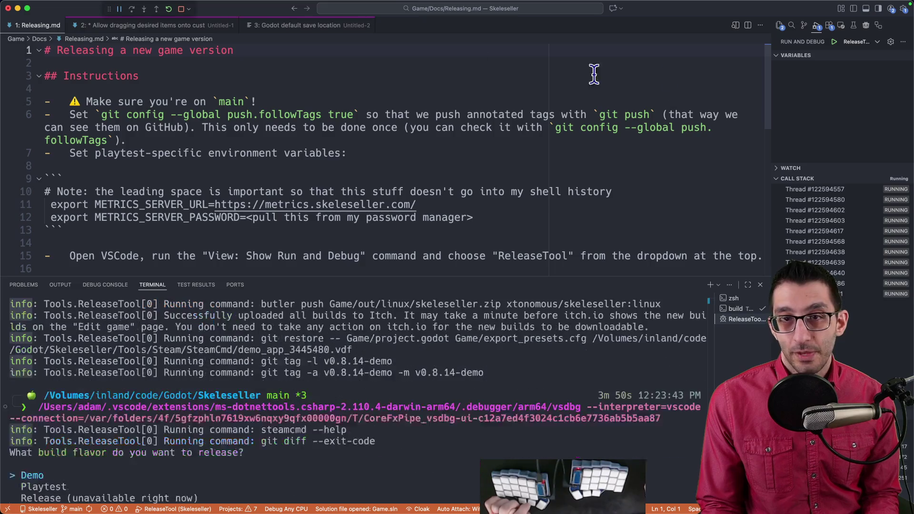
- Stop the release tool and launch the game under the Play debug configuration
click(181, 9)
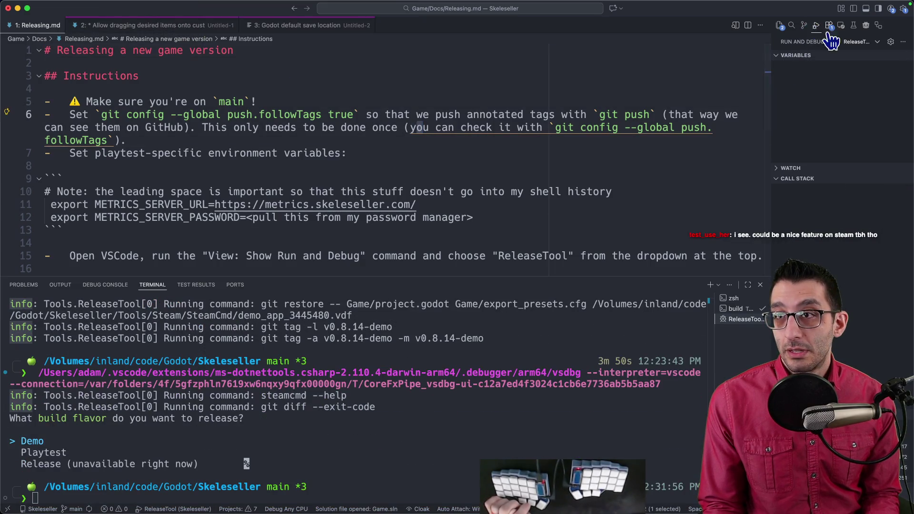
click(852, 42)
click(840, 17)
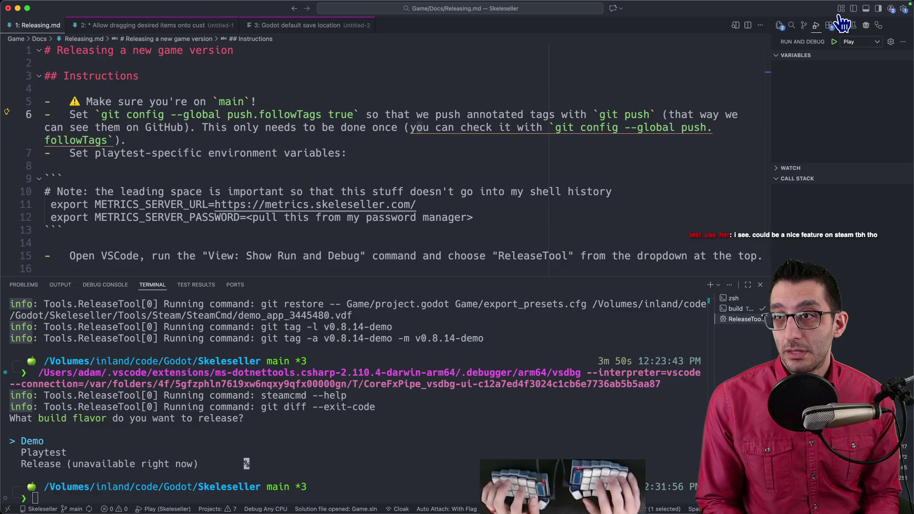
key(ctrl+shift+g)
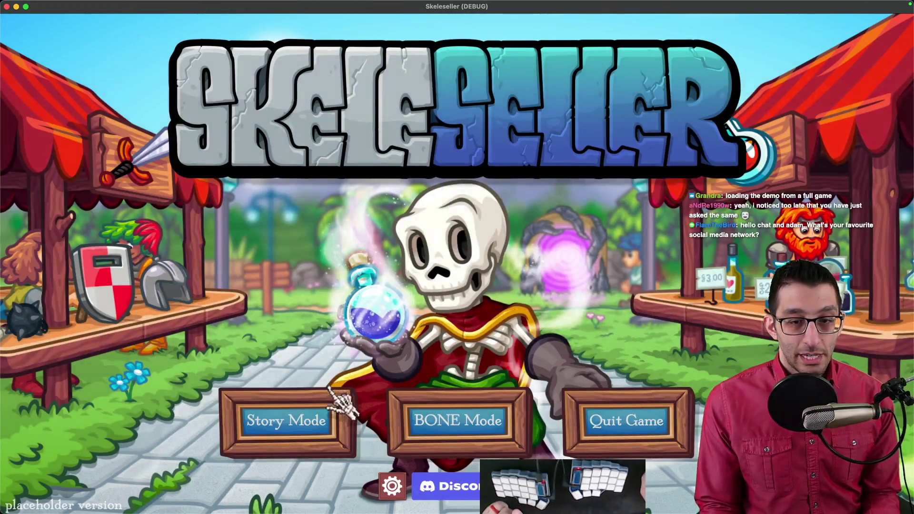
- Continue the saved game and toggle the pause menu to look at the village
click(305, 419)
click(402, 288)
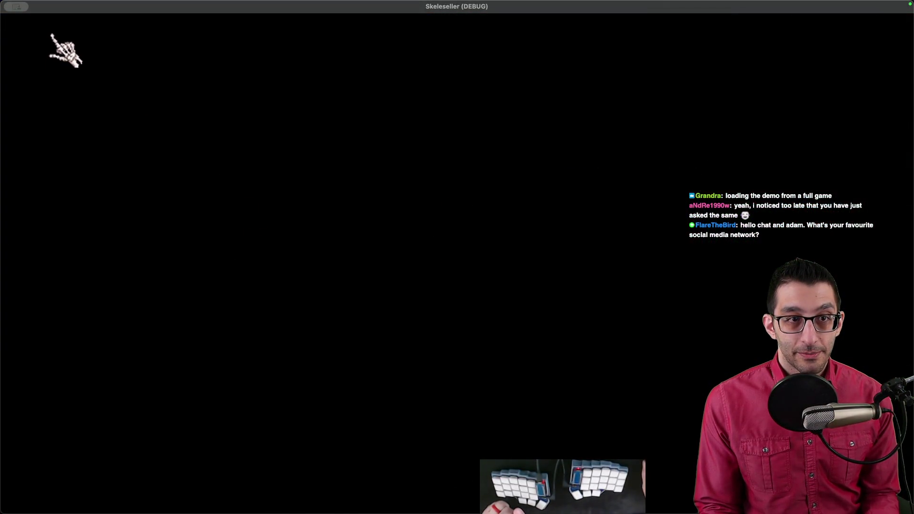
key(Escape)
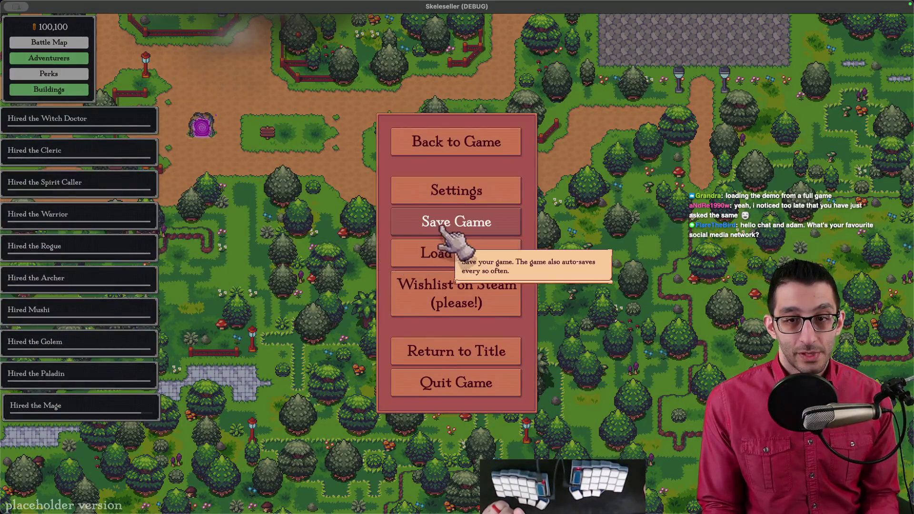
key(Escape)
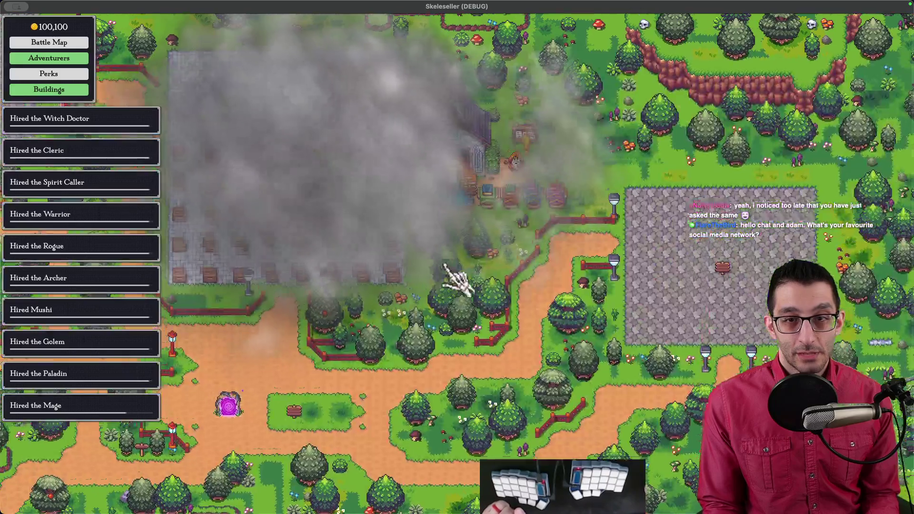
key(Escape)
- Spend coins in the treasure room, save the game, and quit to the desktop
key(Escape)
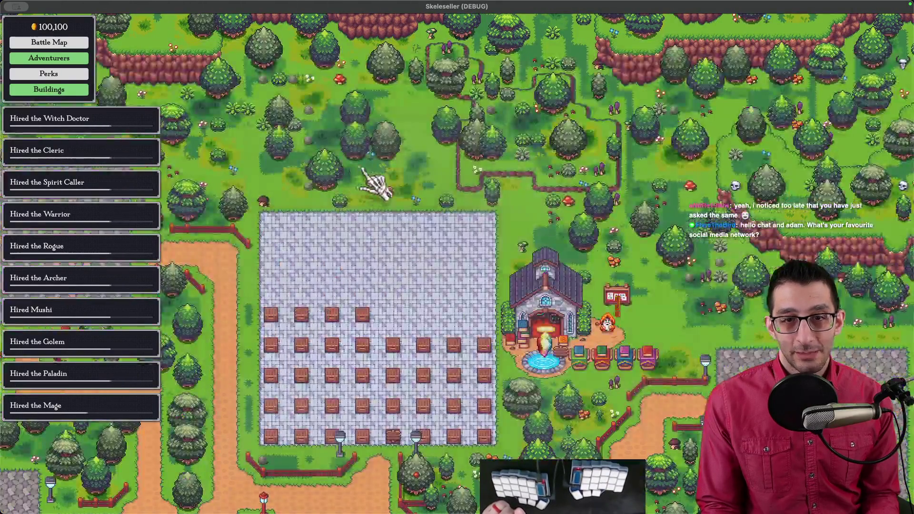
click(376, 205)
click(419, 276)
key(Escape)
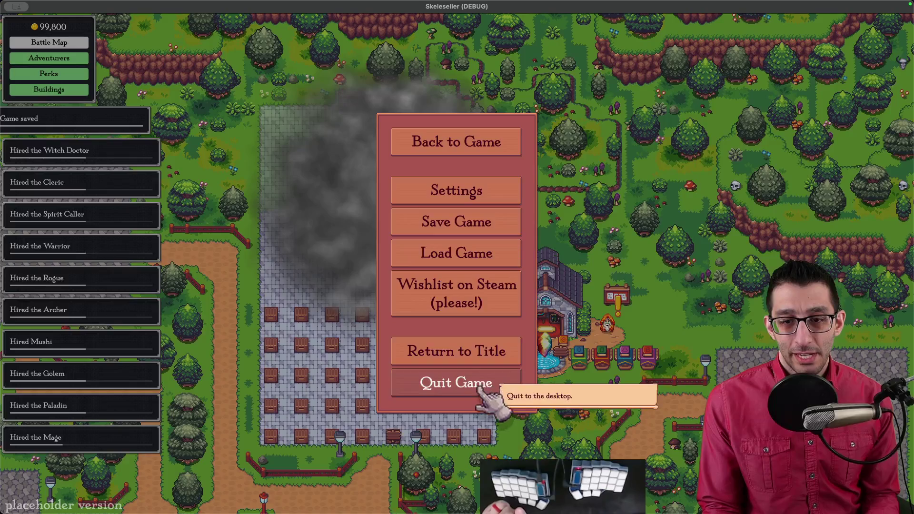
click(489, 384)
key(super+Tab)
- Rerun open_exported_mac_build.sh from the eighth iTerm2 tab to open the 0.8.14 demo
key(super+8)
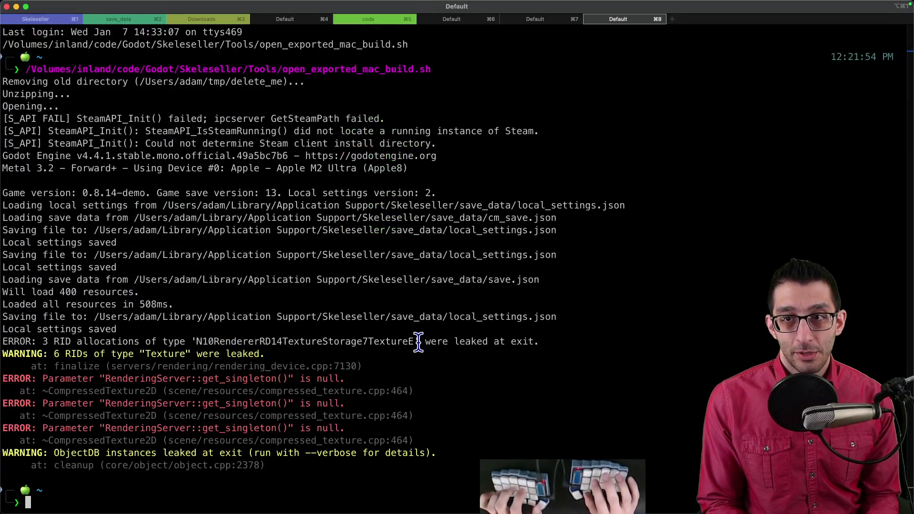
key(Up)
key(Return)
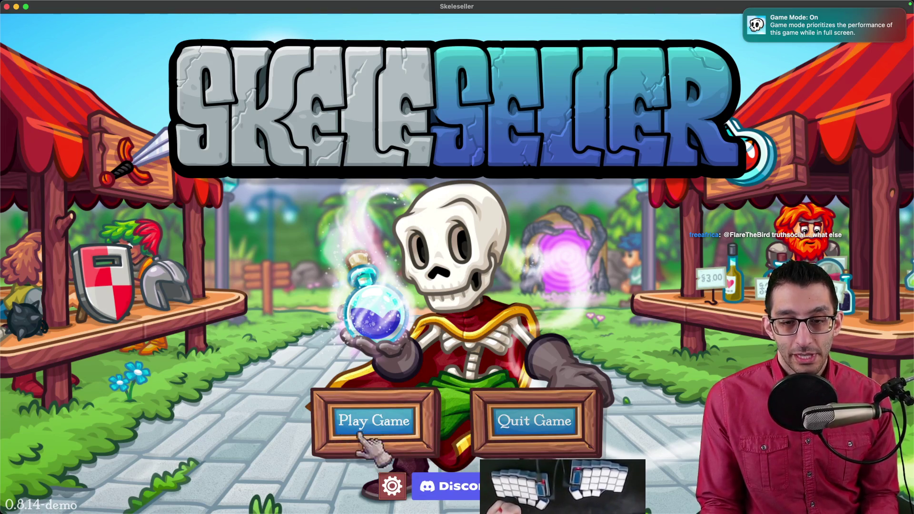
- Continue the saved game in the 0.8.14 demo and inspect the locked Battle Map locations
click(373, 422)
click(459, 293)
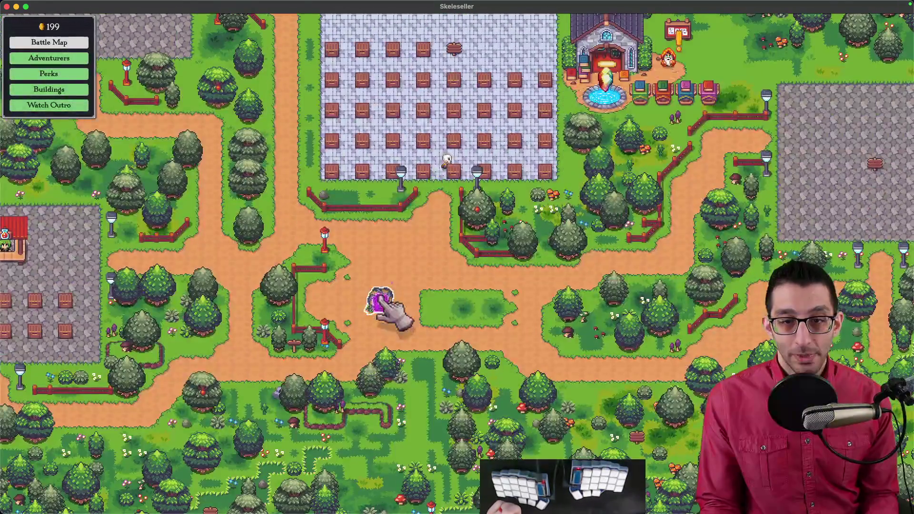
click(383, 304)
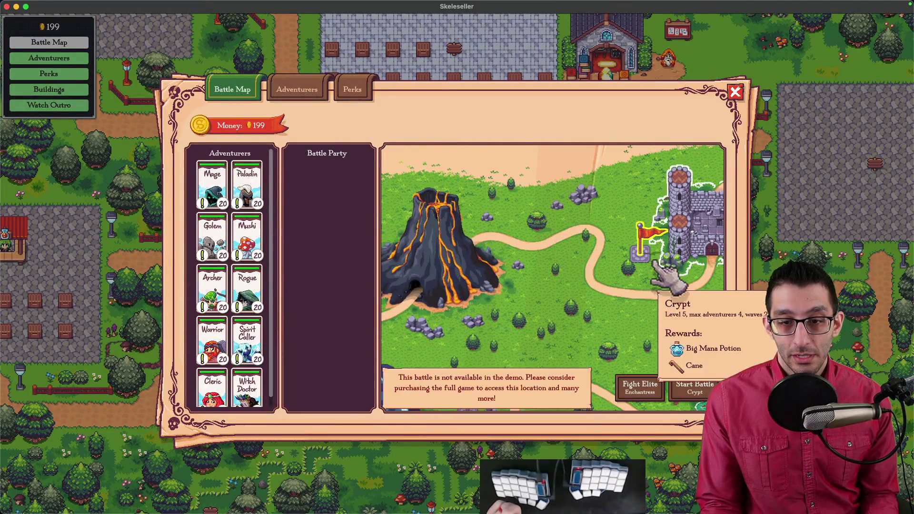
scroll(638, 238, down, 2)
scroll(602, 247, up, 3)
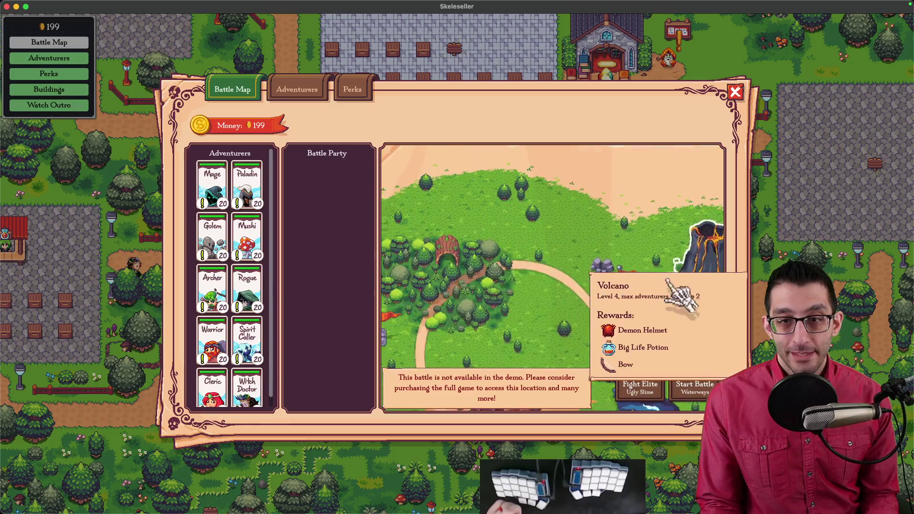
key(Escape)
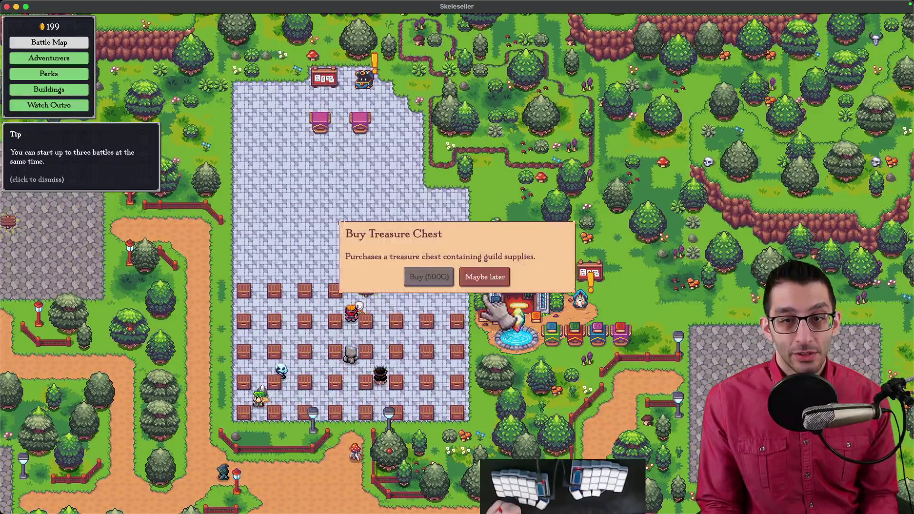
- Decline the treasure chest, try casting Flux Potions, and delete the answered Faux Potions TODO bullet
click(475, 280)
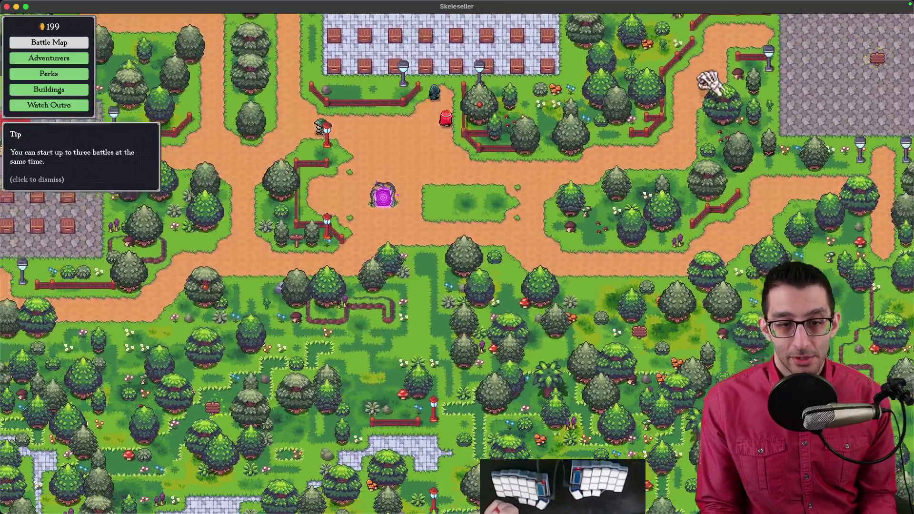
drag(709, 81, 572, 198)
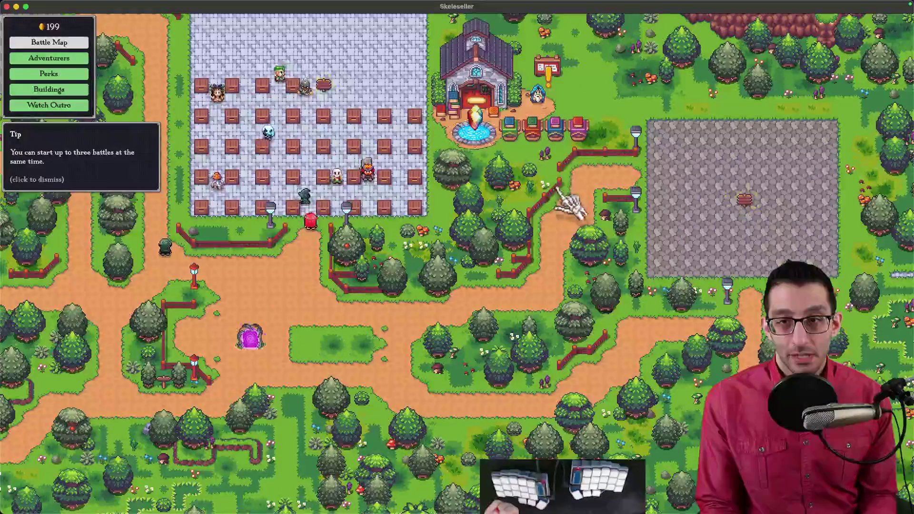
click(584, 125)
click(585, 125)
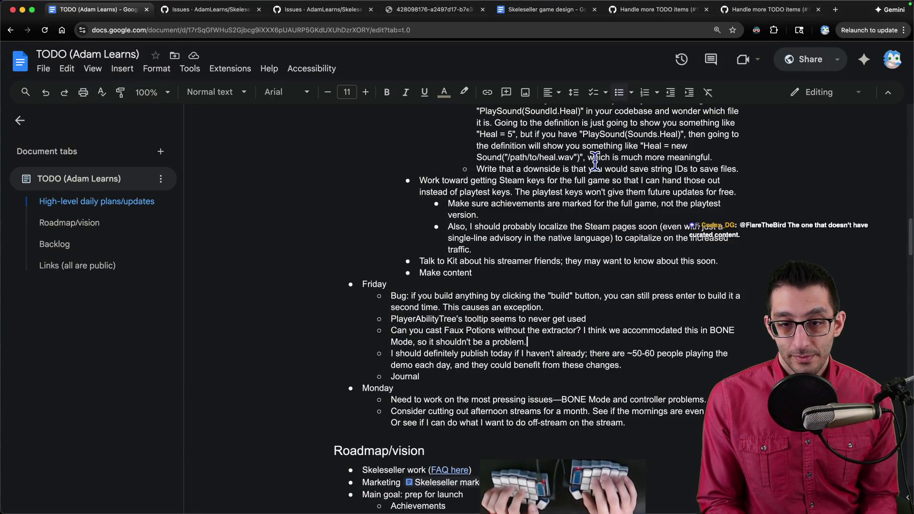
key(alt+shift+Up)
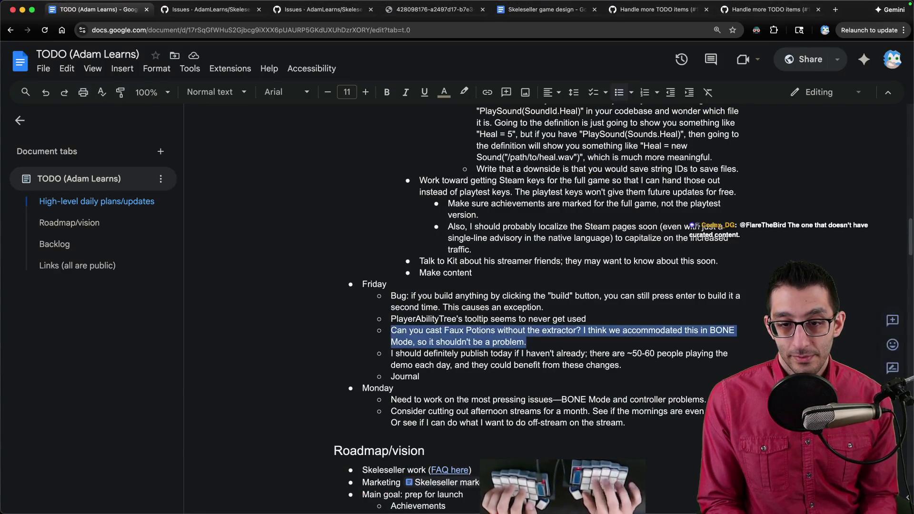
key(BackSpace)
- Pan around the village map, then bring up the pause menu
key(super+Tab)
drag(566, 438, 377, 245)
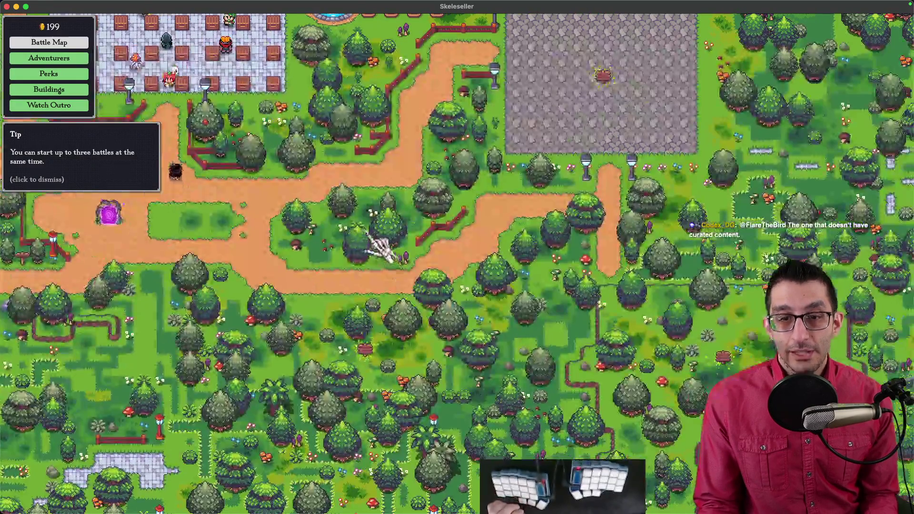
mouse_move(367, 291)
mouse_down()
mouse_move(475, 190)
mouse_move(582, 433)
mouse_up()
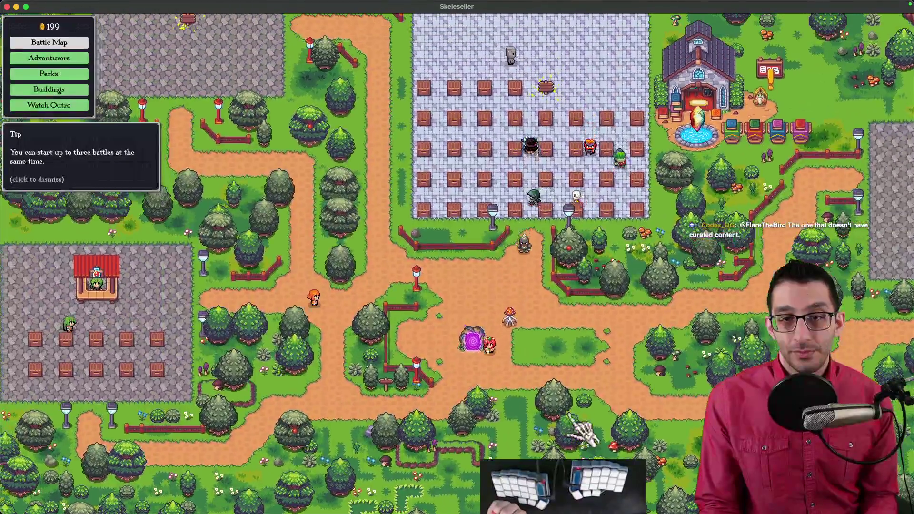
drag(495, 350, 433, 138)
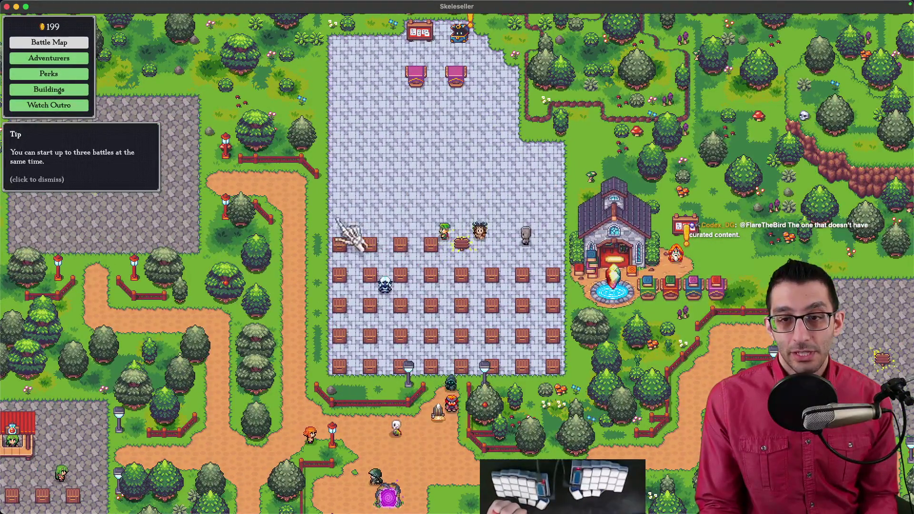
drag(633, 452, 495, 229)
key(Escape)
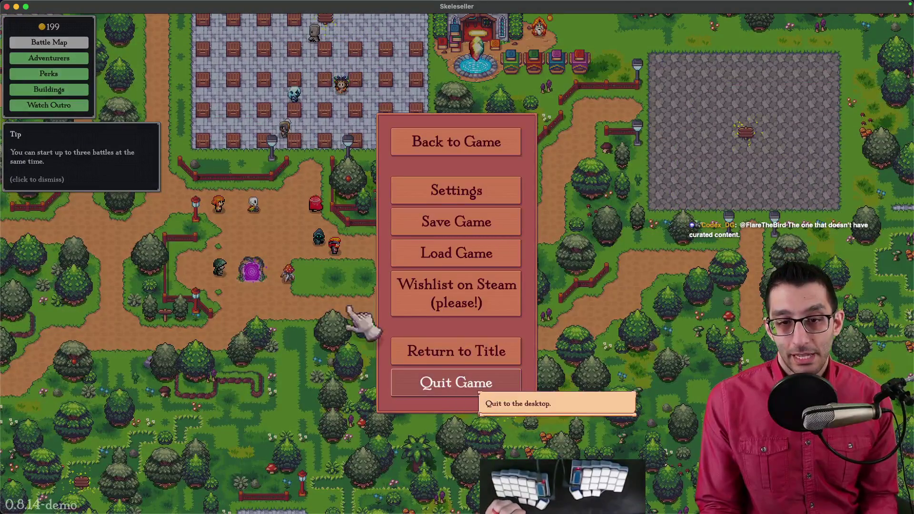
key(super+Tab)
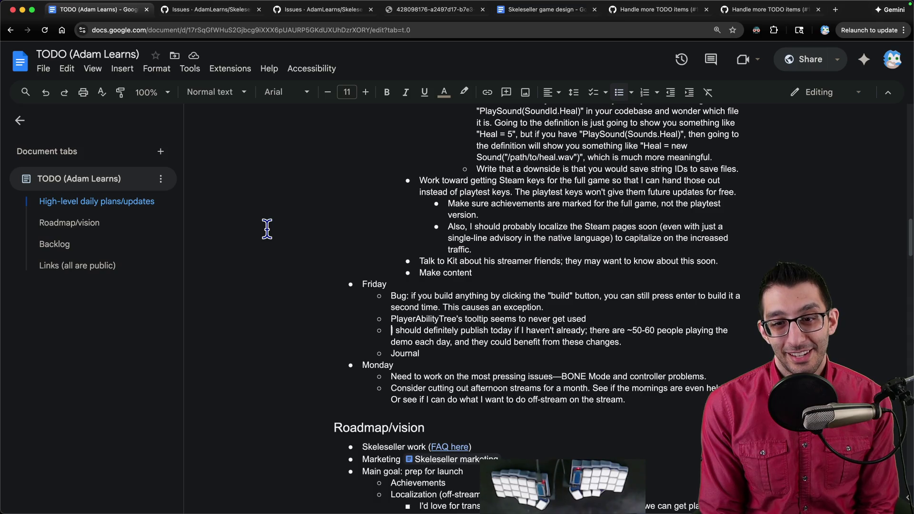
- Delete the 'I should definitely publish today' and Journal bullets, then scroll toward the Backlog
key(alt+shift+Up)
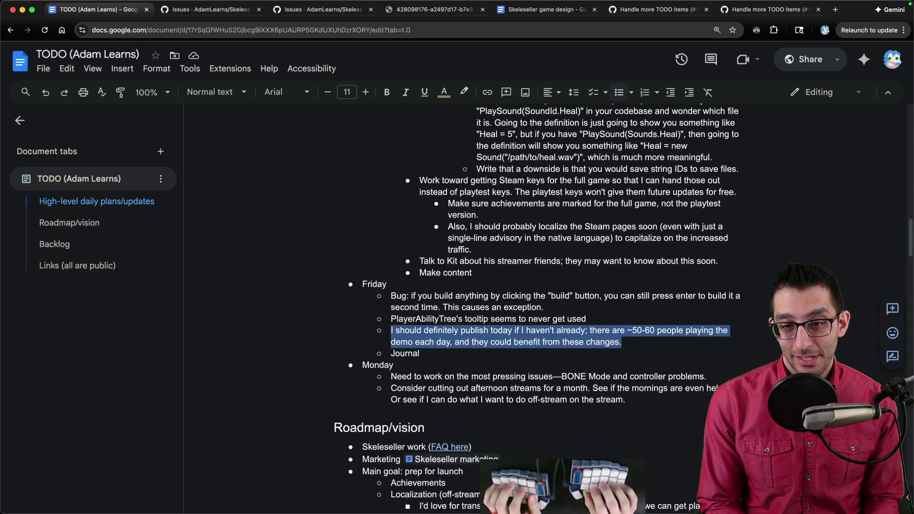
key(BackSpace)
key(BackSpace)
key(BackSpace)
key(Down)
key(alt+shift+Up)
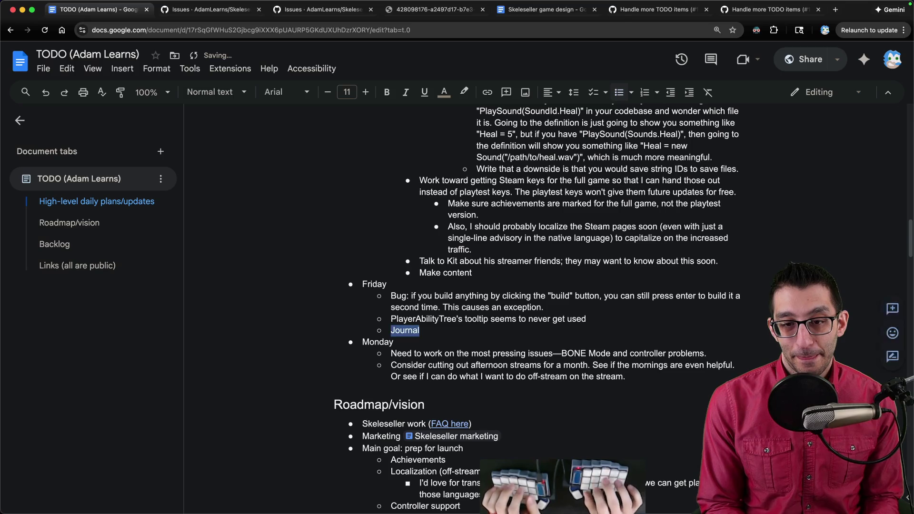
key(BackSpace)
key(BackSpace)
key(BackSpace)
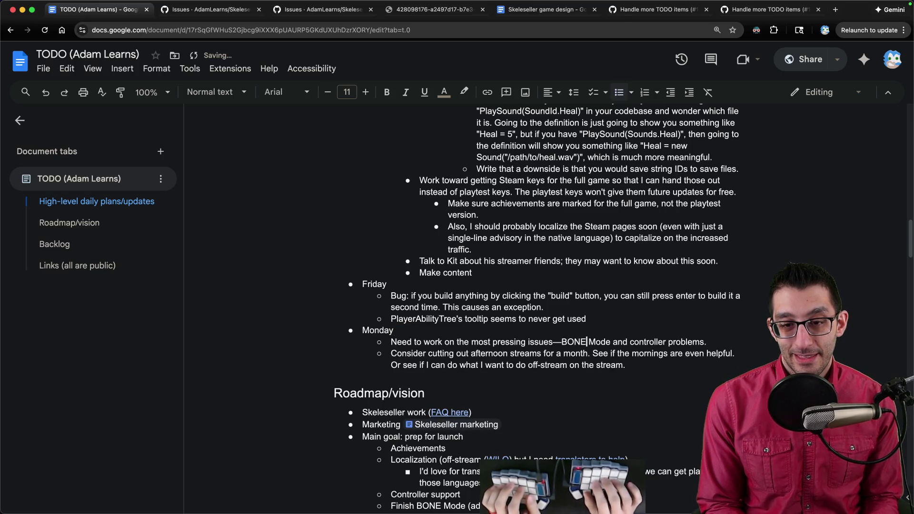
scroll(258, 250, down, 15)
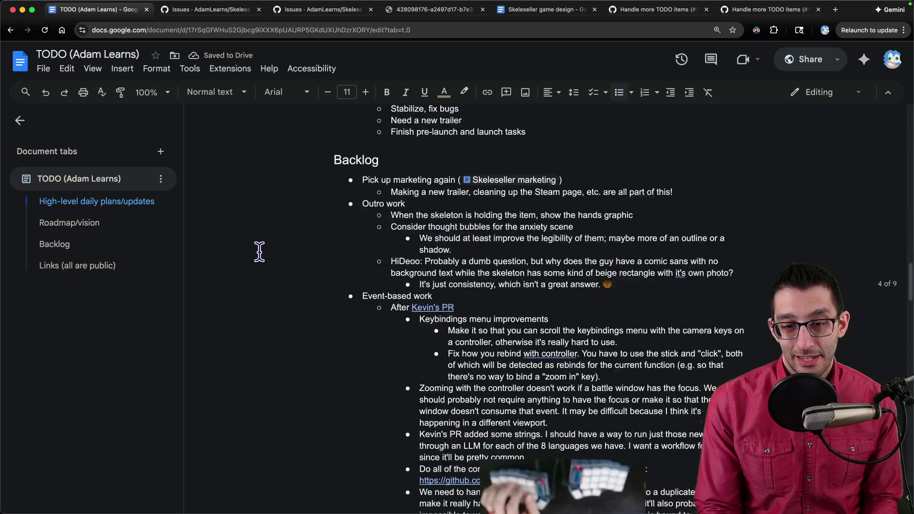
scroll(259, 265, down, 7)
scroll(258, 264, down, 8)
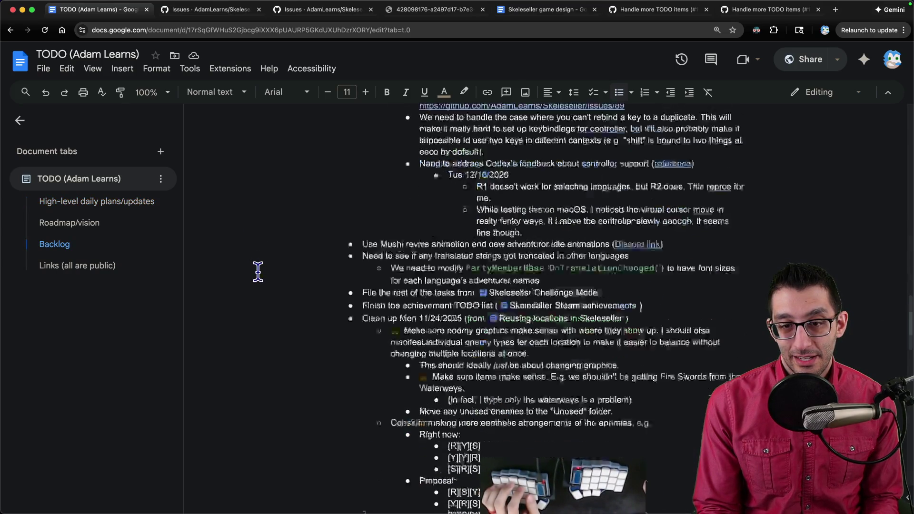
scroll(256, 270, up, 8)
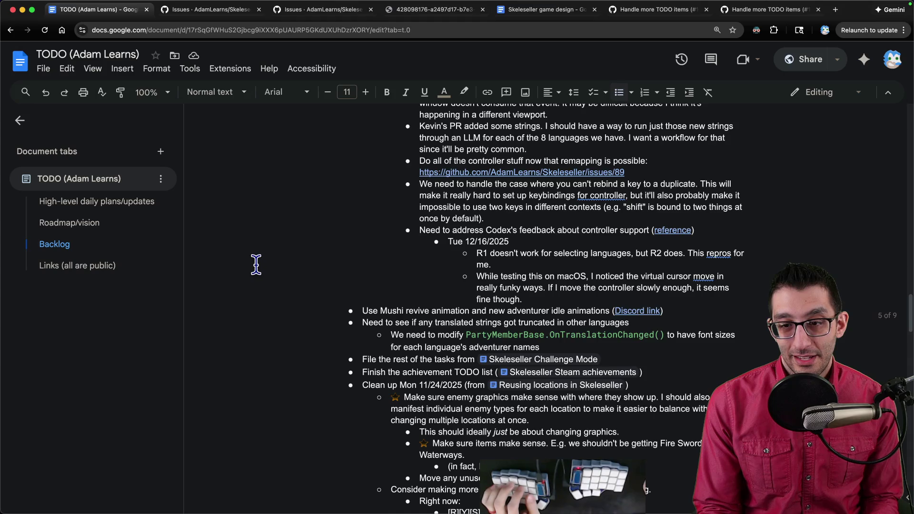